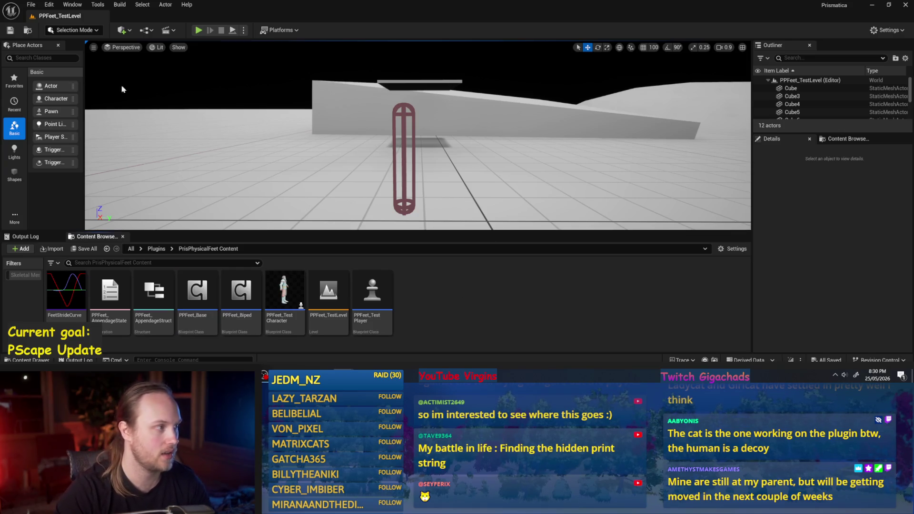
- Select the flat slab cube and run a quick play test of the level
click(31, 5)
click(57, 112)
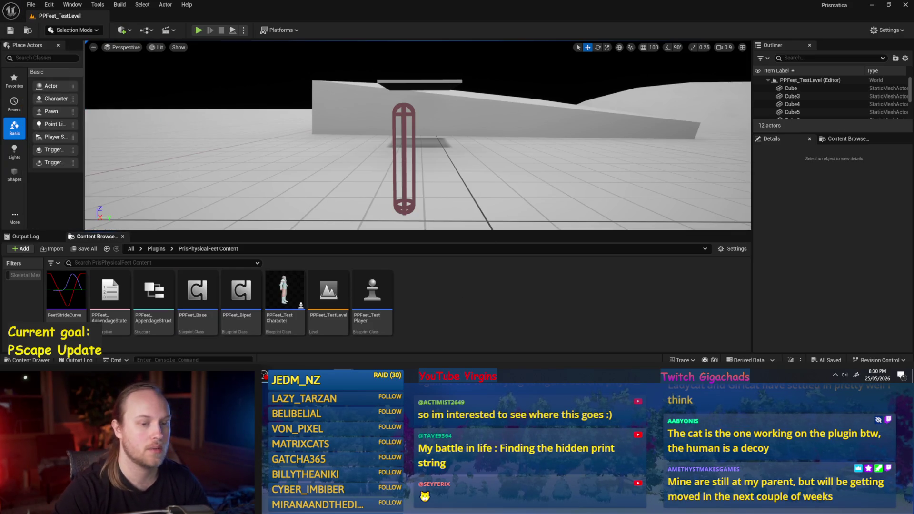
scroll(418, 134, up, 3)
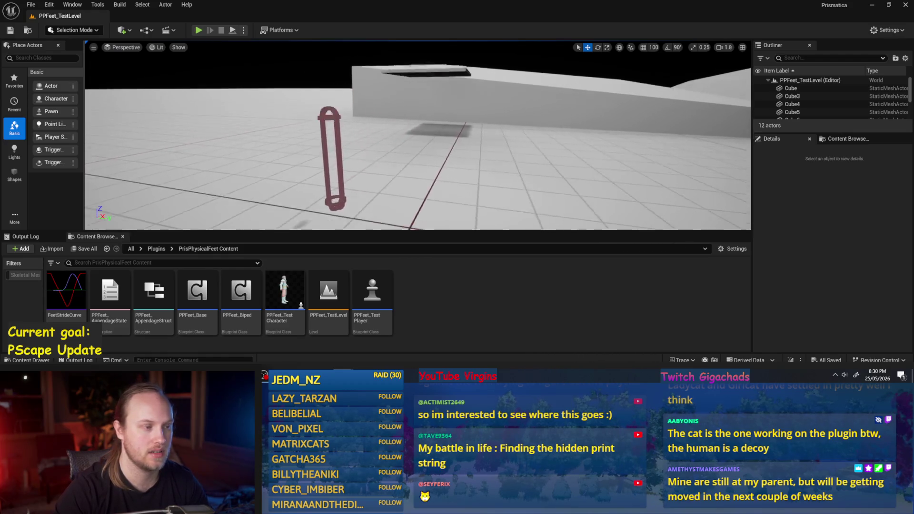
scroll(418, 135, up, 2)
click(419, 126)
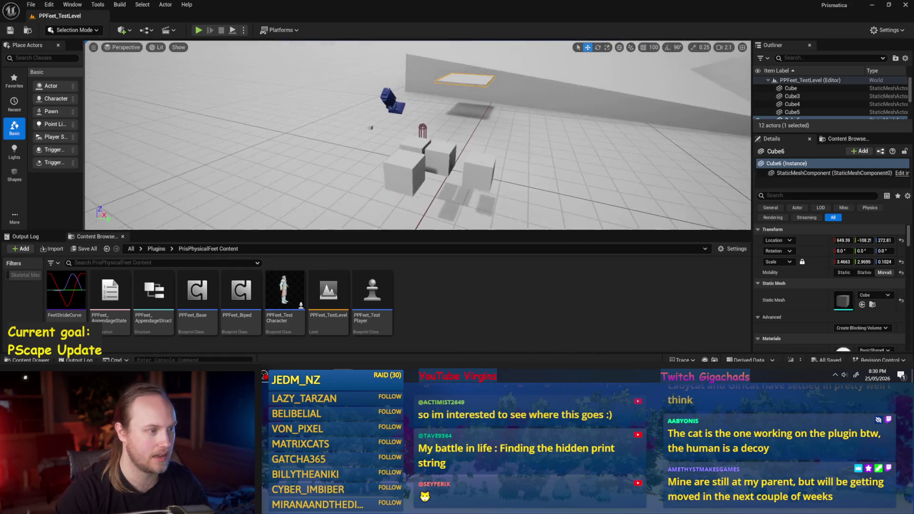
scroll(417, 135, down, 2)
key(alt+p)
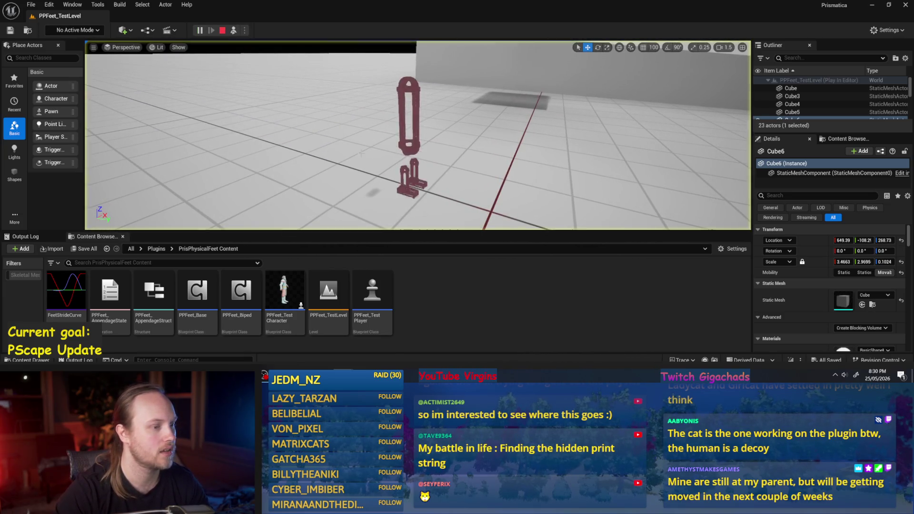
key(Escape)
- Raise the PPFeet_TestPlayer capsule from Z 90.346 to about Z 137.25
click(417, 134)
drag(417, 134, 438, 200)
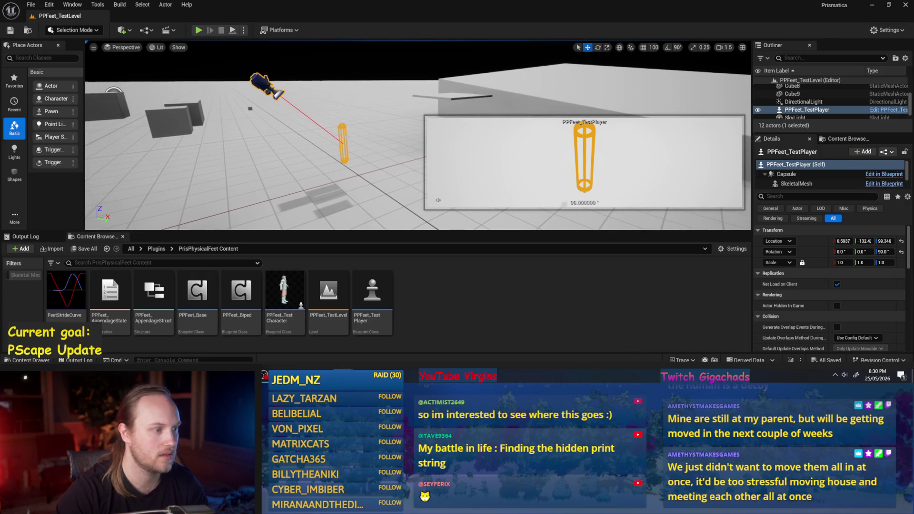
click(343, 143)
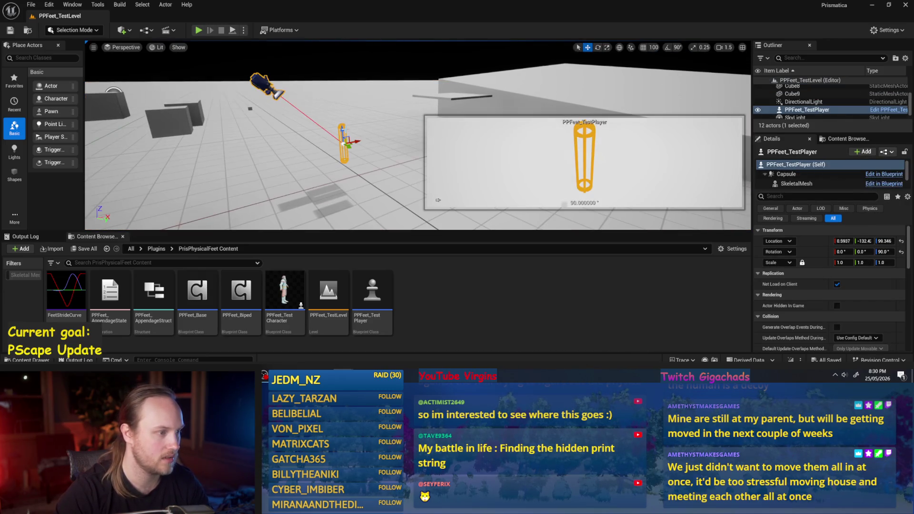
drag(341, 130, 343, 124)
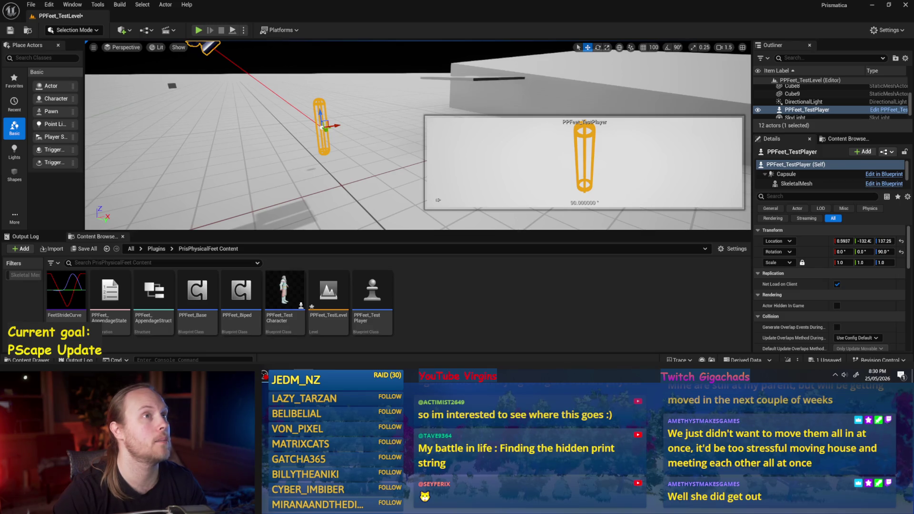
click(404, 180)
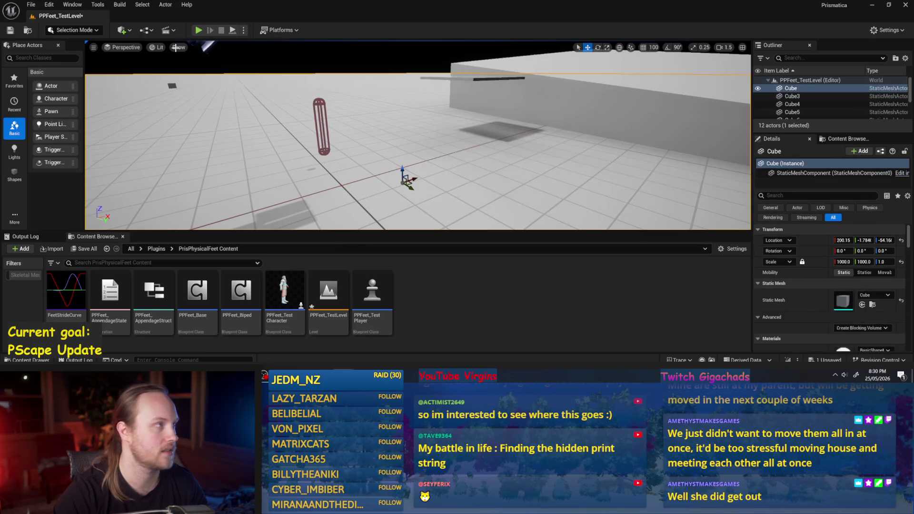
- Save all unsaved level changes and switch the viewport to game view
click(28, 6)
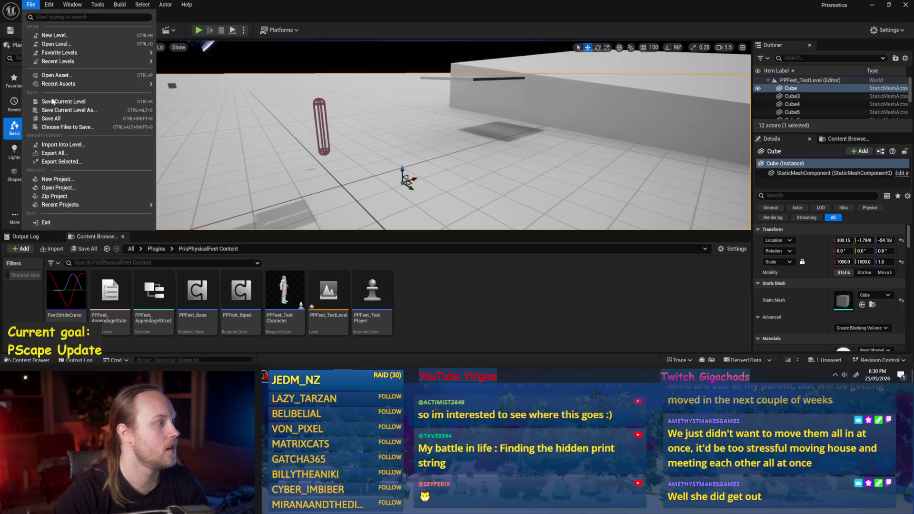
click(61, 121)
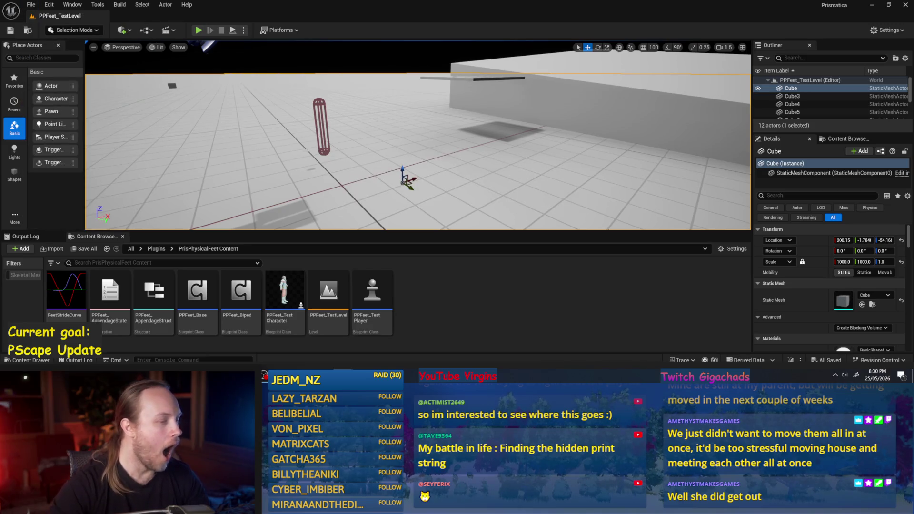
key(Left)
key(g)
- Fly the camera in close around the test player capsule and select it
key(Up)
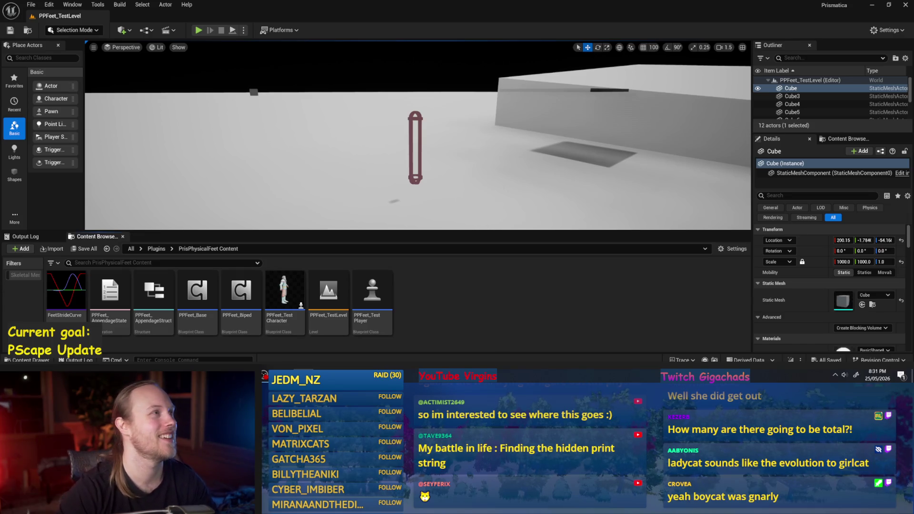
scroll(417, 135, down, 3)
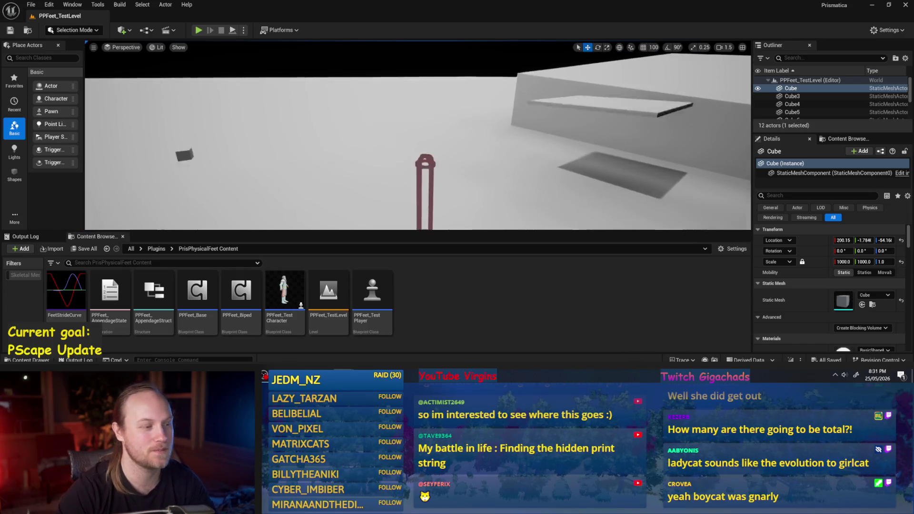
scroll(417, 135, up, 2)
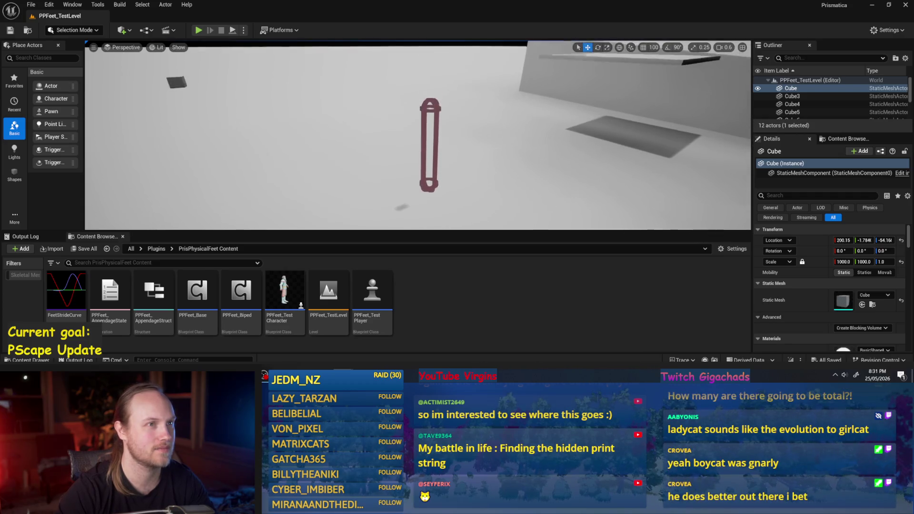
key(q)
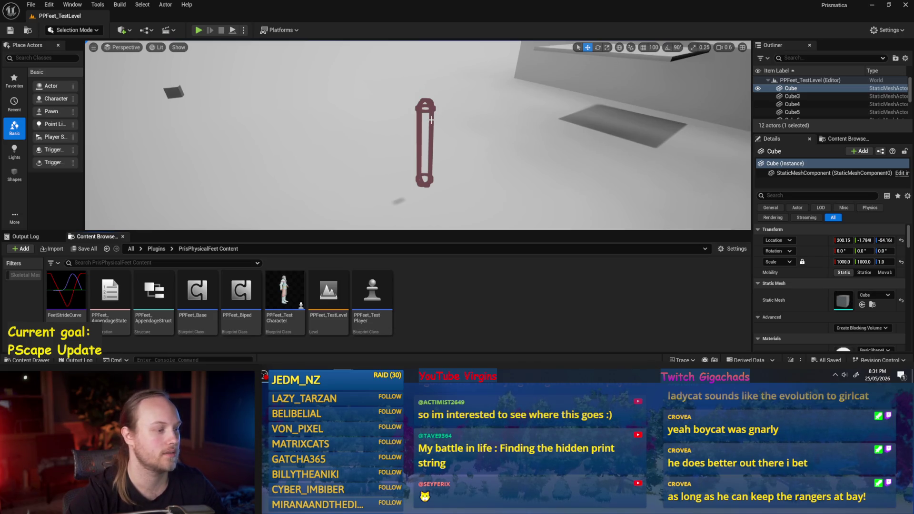
click(432, 116)
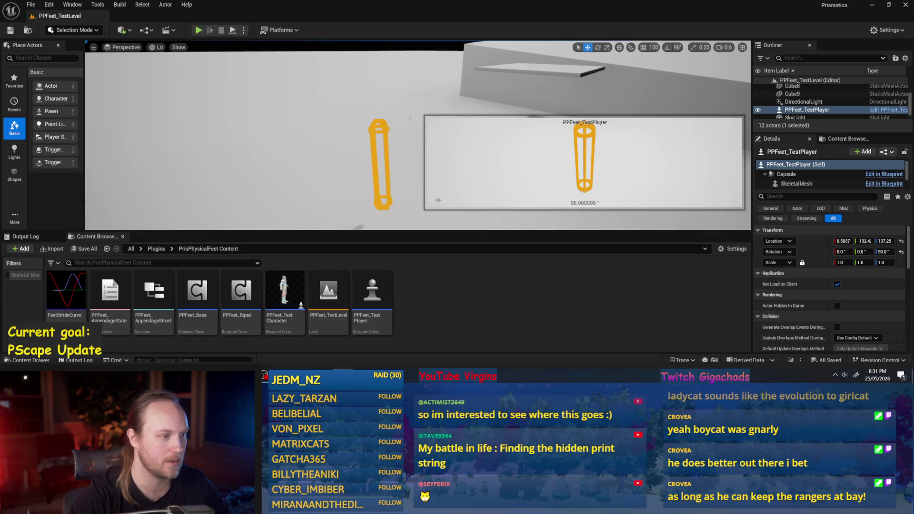
click(495, 224)
drag(411, 119, 411, 114)
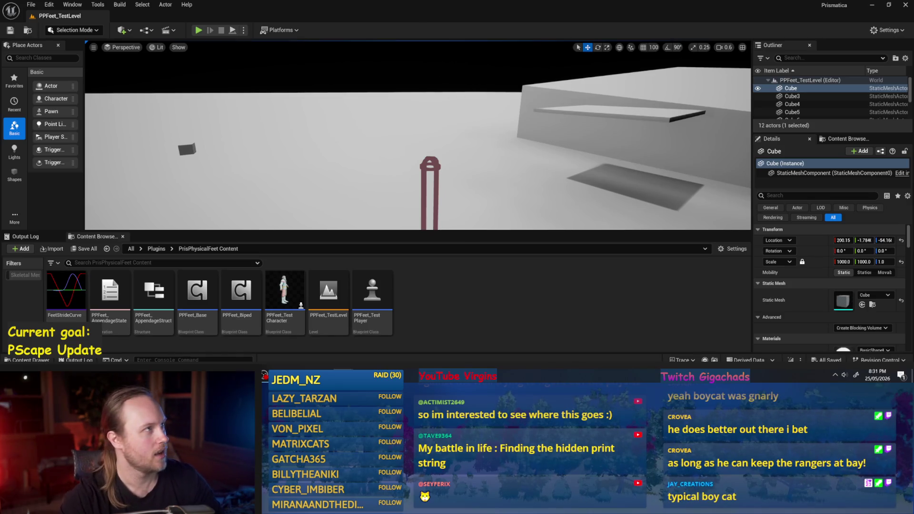
drag(418, 143, 418, 168)
mouse_move(468, 116)
mouse_down()
mouse_move(468, 129)
mouse_move(467, 116)
mouse_up()
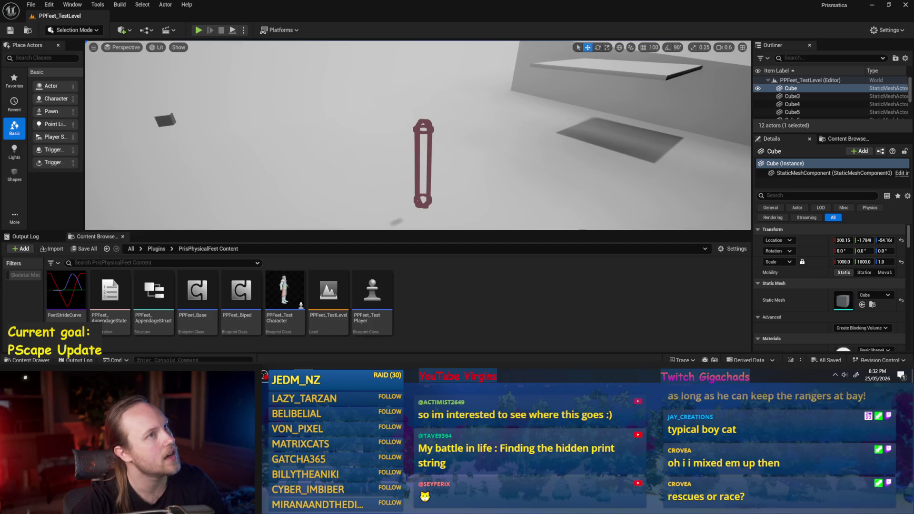
mouse_move(418, 135)
mouse_down()
mouse_move(433, 135)
mouse_move(425, 129)
mouse_up()
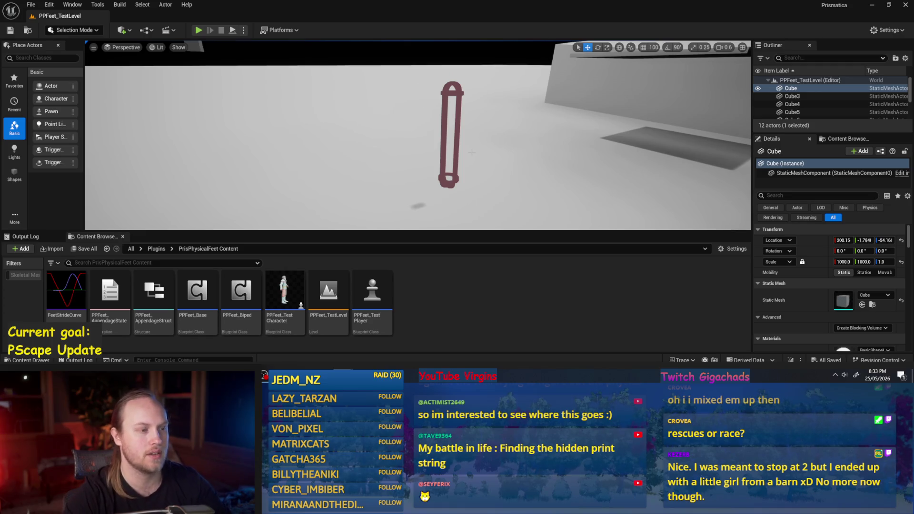
drag(472, 152, 500, 171)
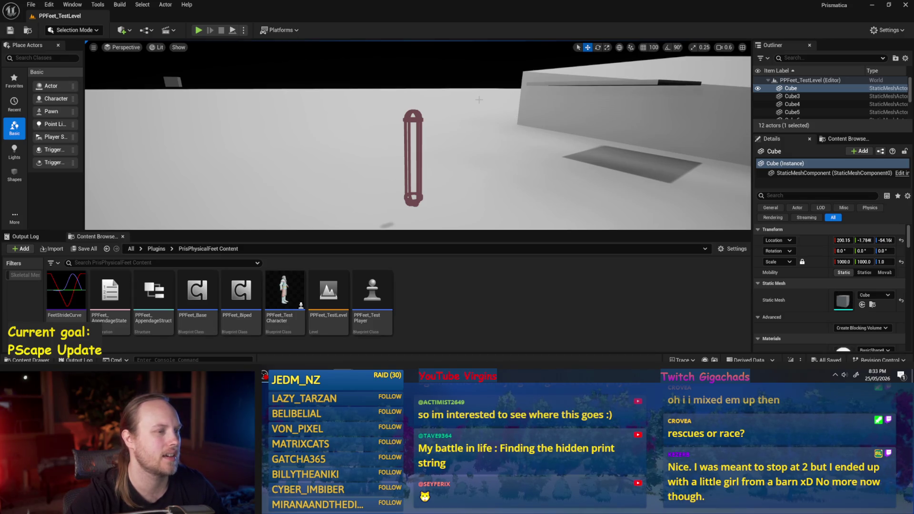
mouse_move(479, 100)
mouse_down()
mouse_move(469, 103)
mouse_move(470, 89)
mouse_up()
scroll(474, 102, up, 3)
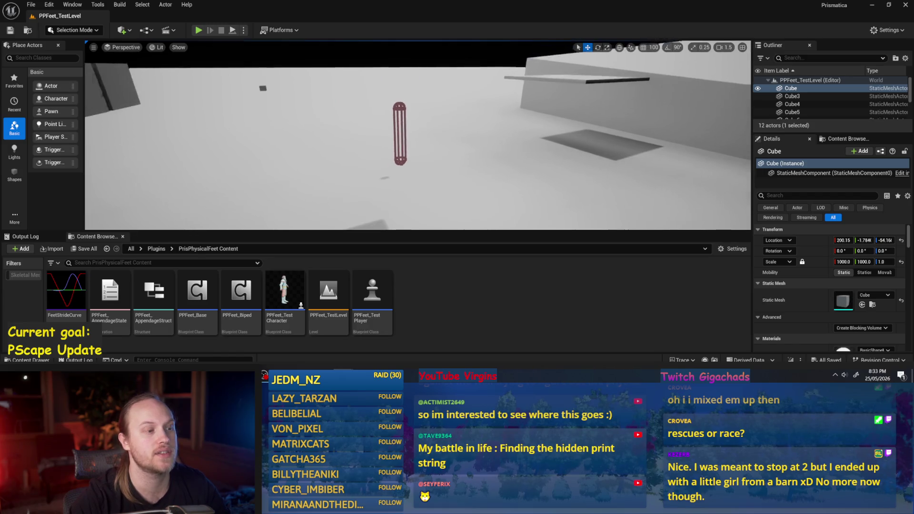
click(485, 298)
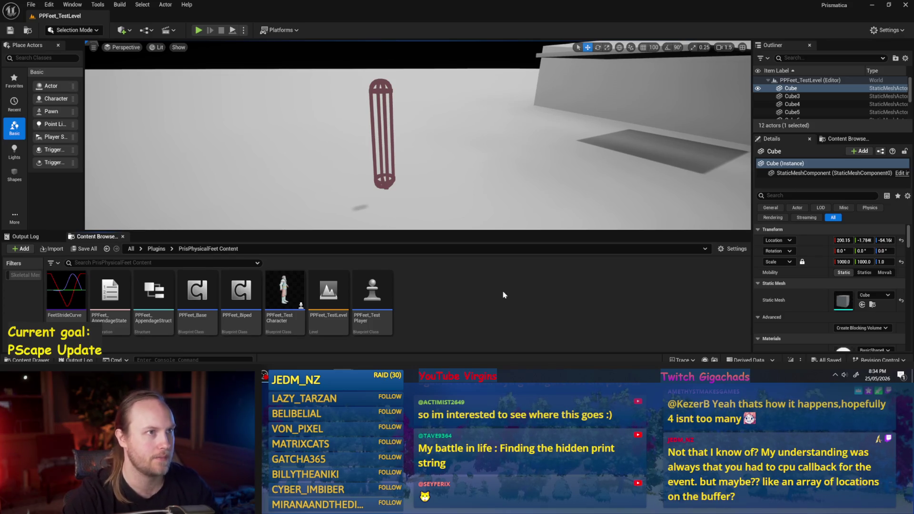
- Create a new Niagara system from the DirectionalBurst emitter, keeping the default name
right_click(468, 294)
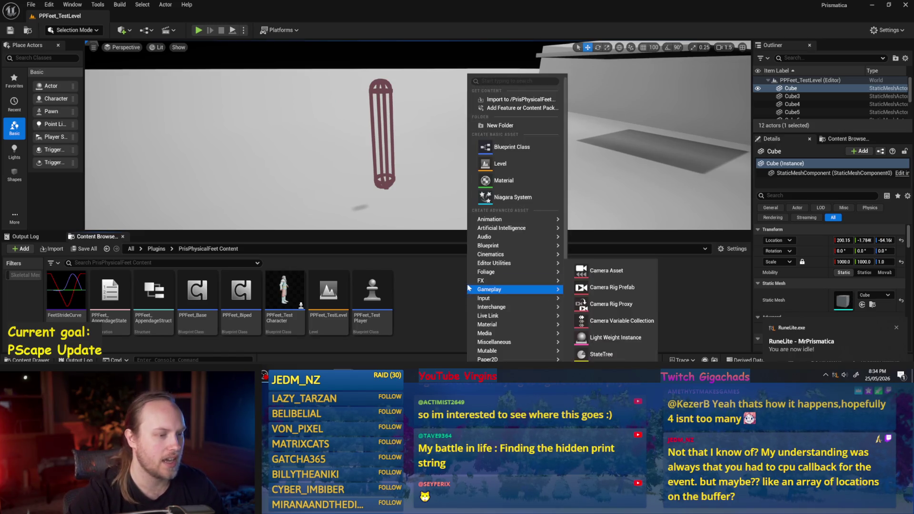
click(499, 197)
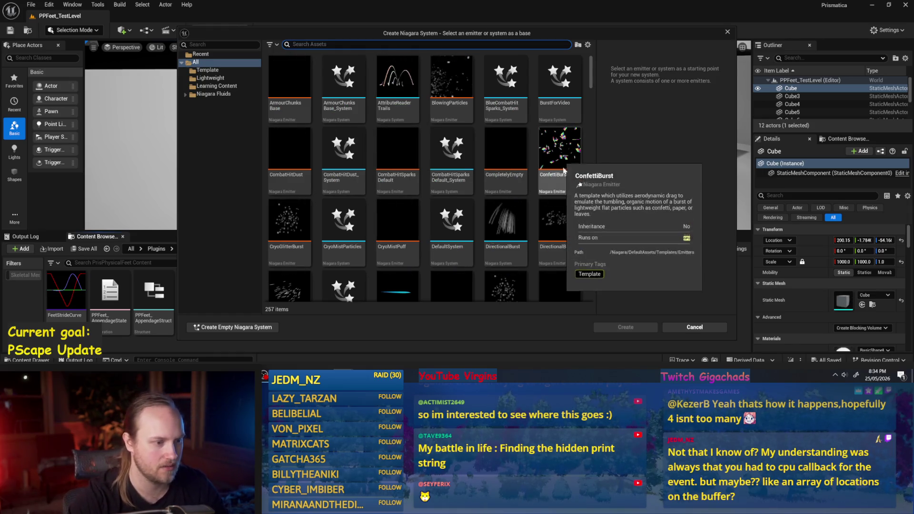
scroll(524, 224, down, 2)
click(504, 145)
click(626, 328)
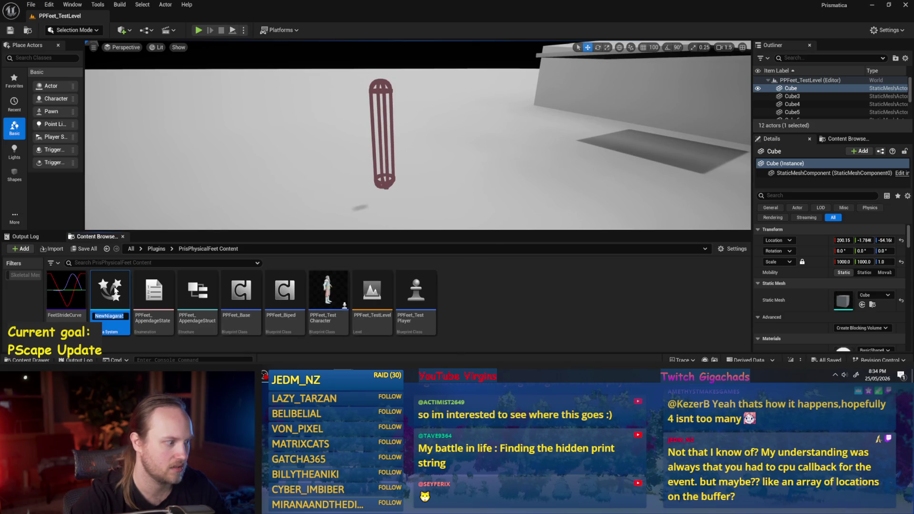
key(Return)
- Place NewNiagaraSystem in the level, raise it high, and open it for editing
drag(115, 284, 567, 89)
key(f)
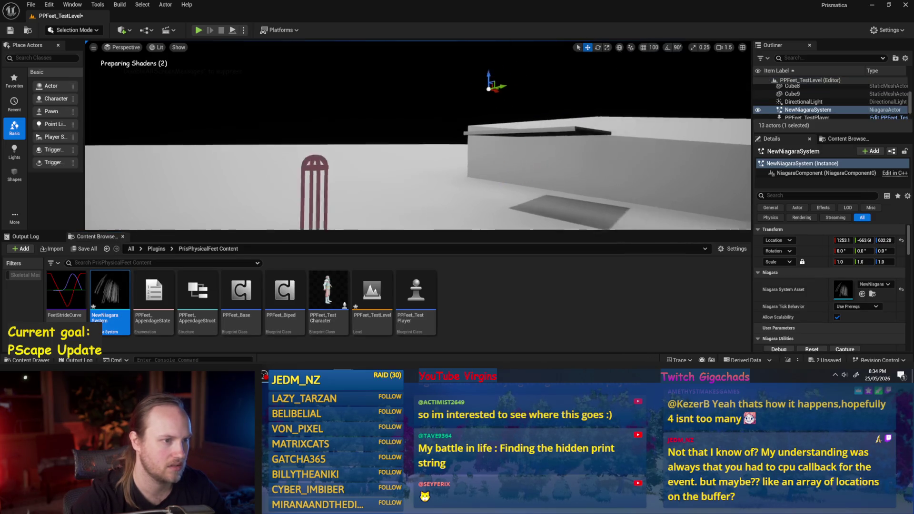
drag(478, 81, 476, 131)
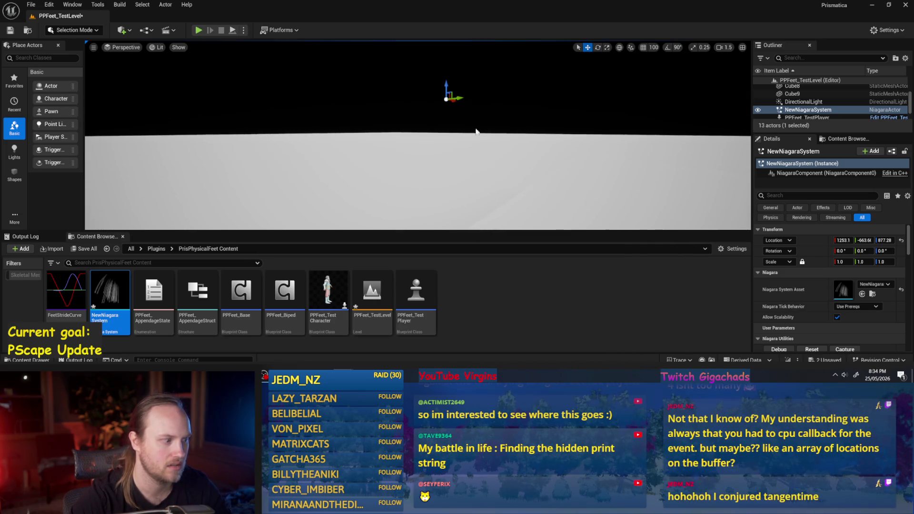
double_click(102, 307)
- Delete the LocationBasedRibbon emitter and save the Niagara system
right_click(260, 116)
click(247, 173)
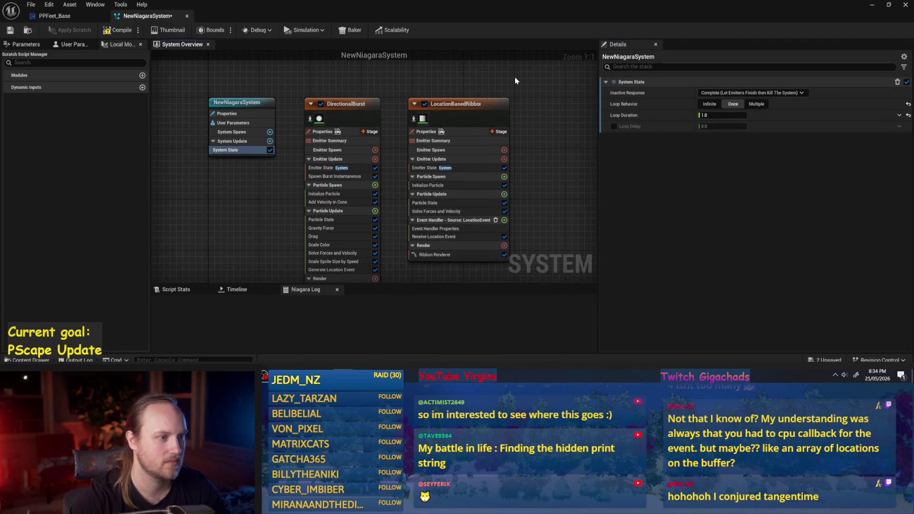
click(461, 129)
key(Delete)
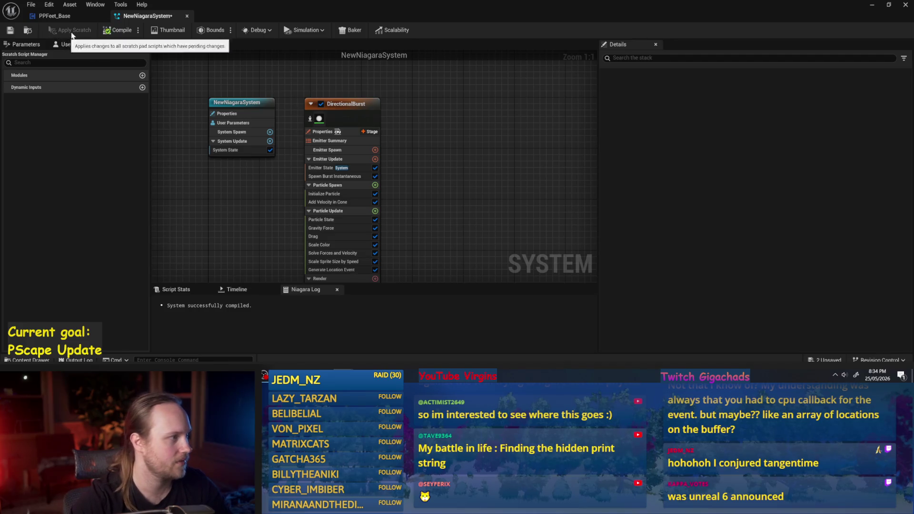
click(16, 31)
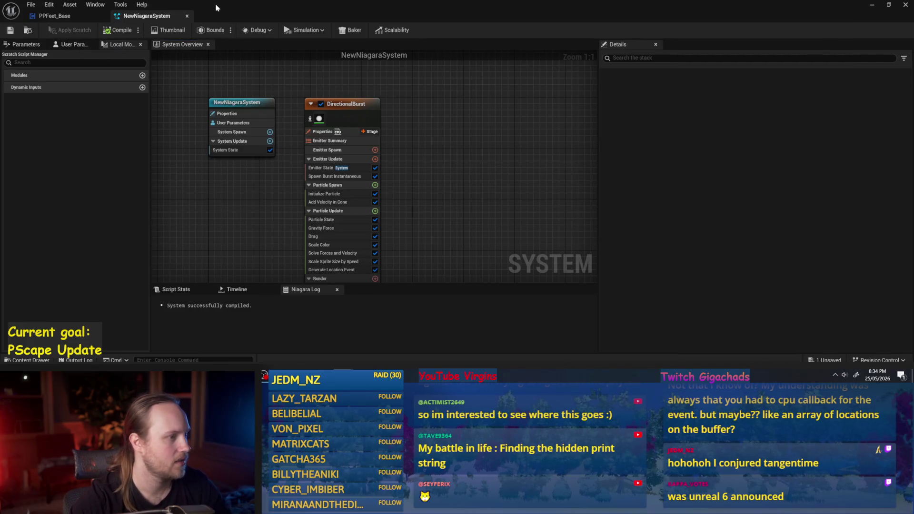
- Resize the Niagara editor and bring up the DirectionalBurst emitter properties
drag(221, 10, 680, 89)
drag(696, 294, 633, 255)
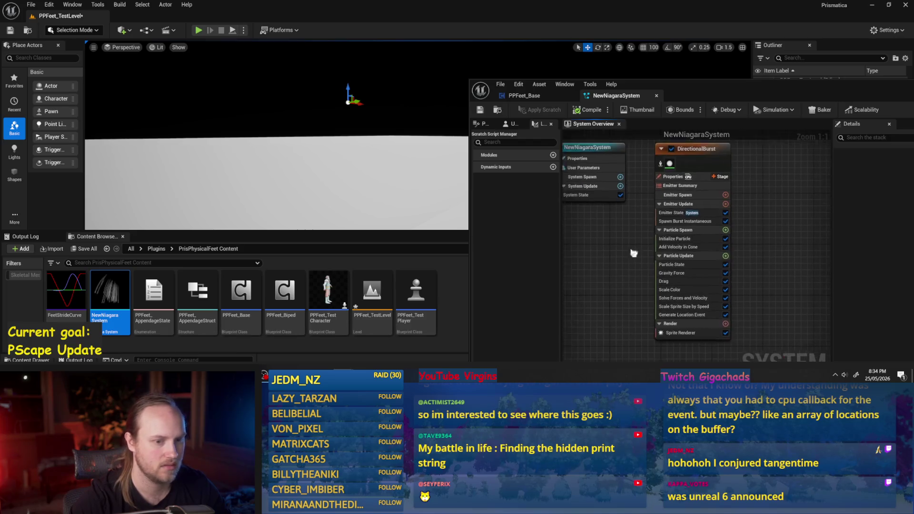
click(686, 217)
drag(747, 228, 715, 231)
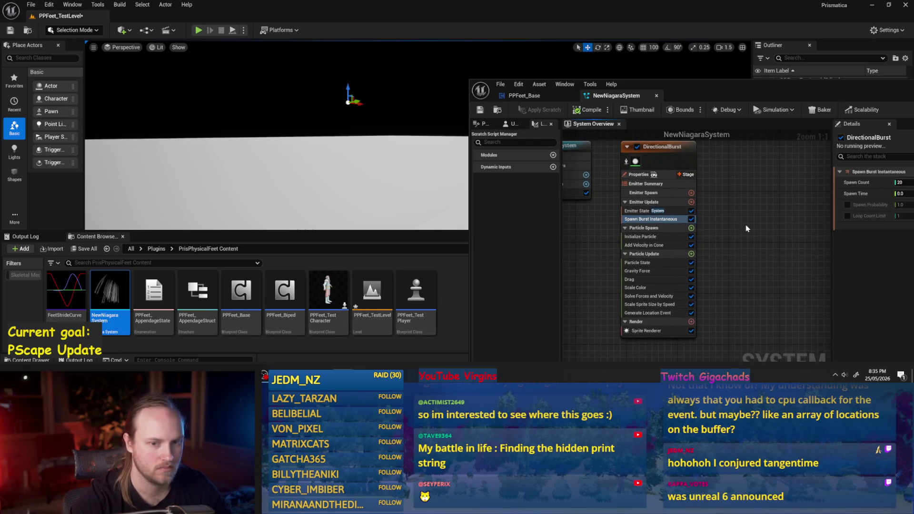
click(640, 183)
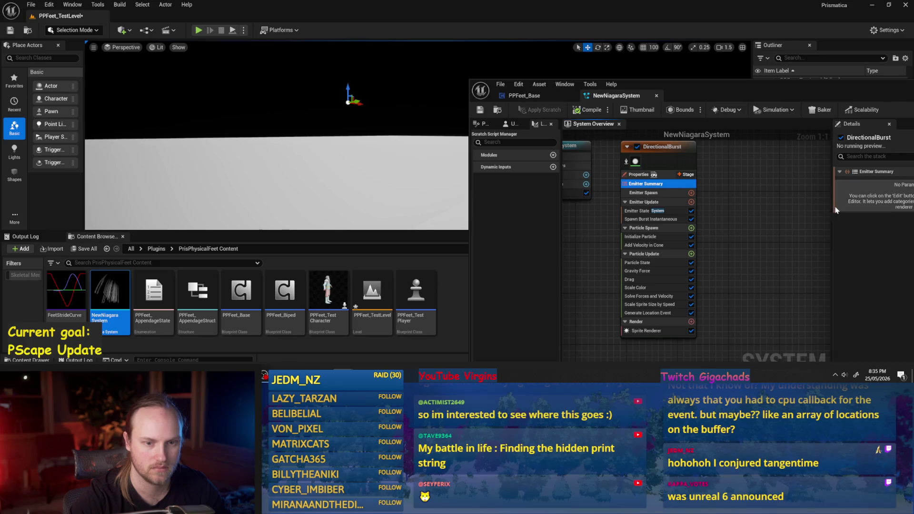
drag(832, 206, 748, 205)
click(624, 174)
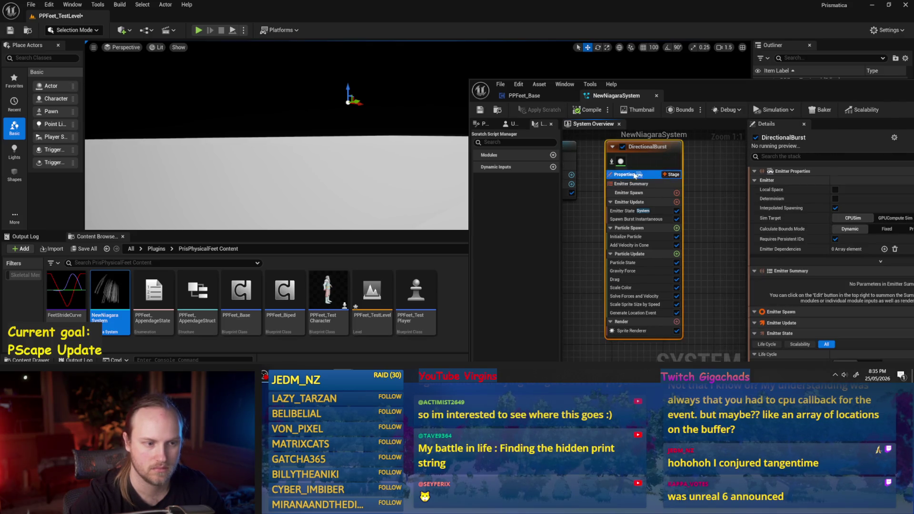
- Set Sim Target to GPUCompute Sim and Calculate Bounds Mode to Fixed, then compile
click(888, 219)
mouse_move(744, 219)
mouse_down()
mouse_move(706, 200)
mouse_move(698, 181)
mouse_up()
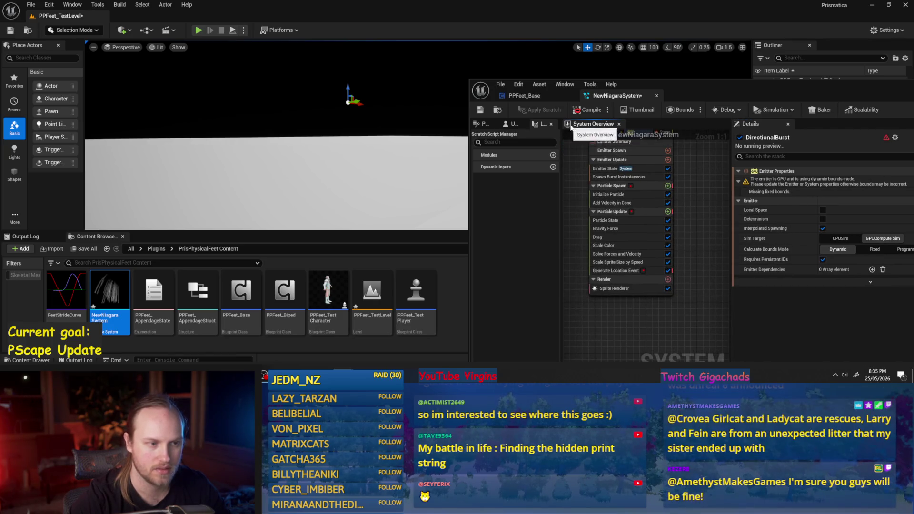
click(759, 187)
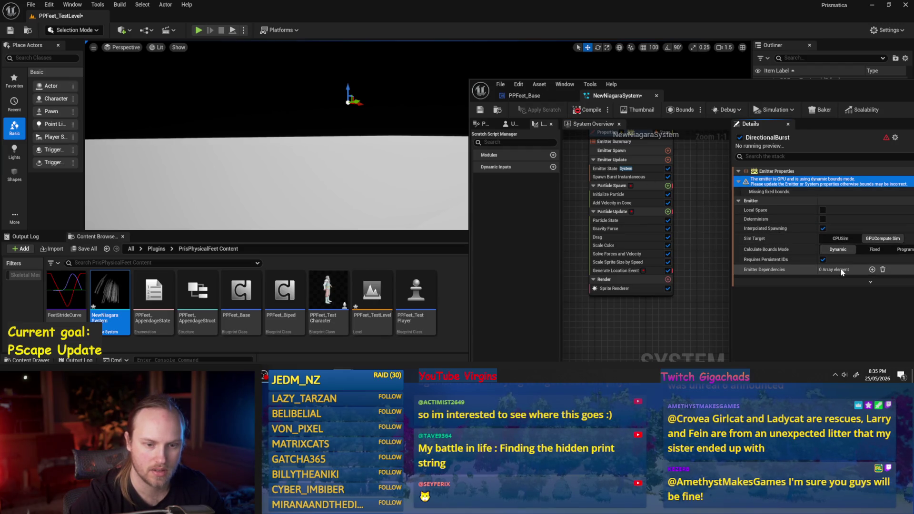
click(887, 252)
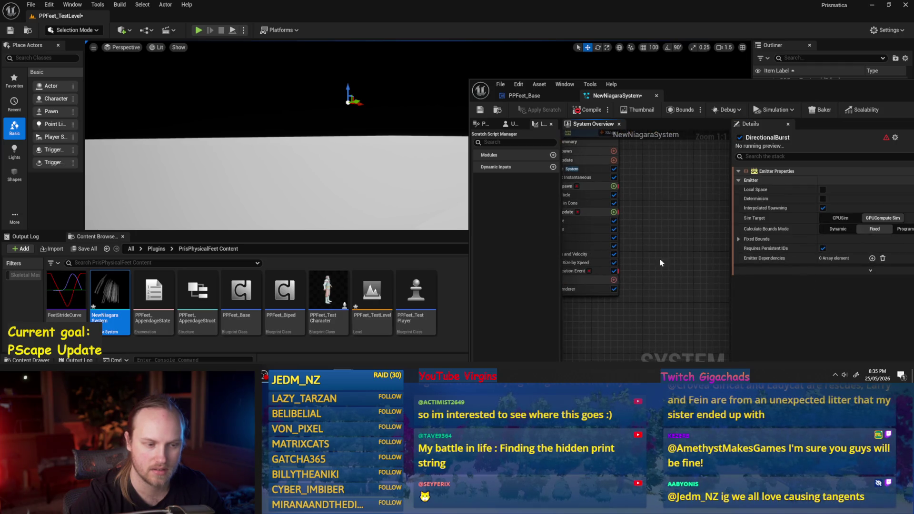
click(584, 112)
- Show the Particle Spawn stage to review its compile errors
drag(732, 199, 710, 199)
click(583, 184)
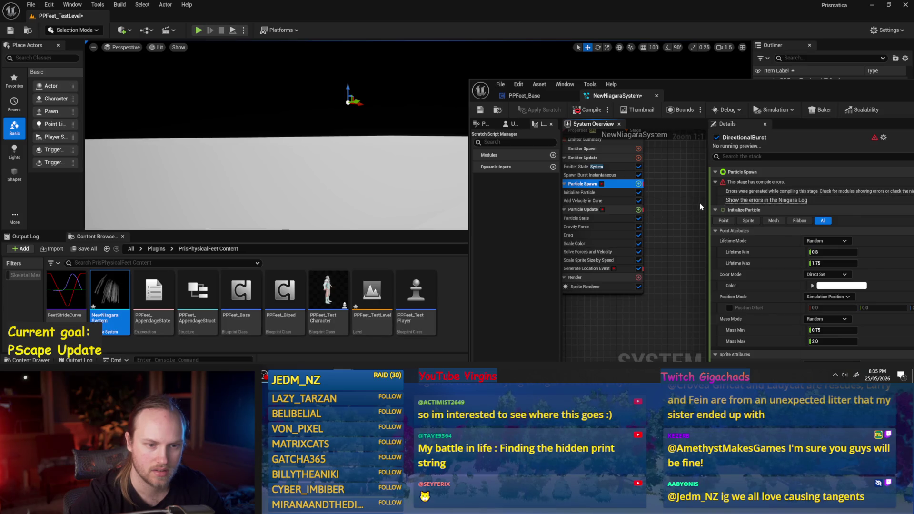
mouse_move(704, 100)
mouse_down()
mouse_move(458, 60)
mouse_move(523, 59)
mouse_up()
click(601, 158)
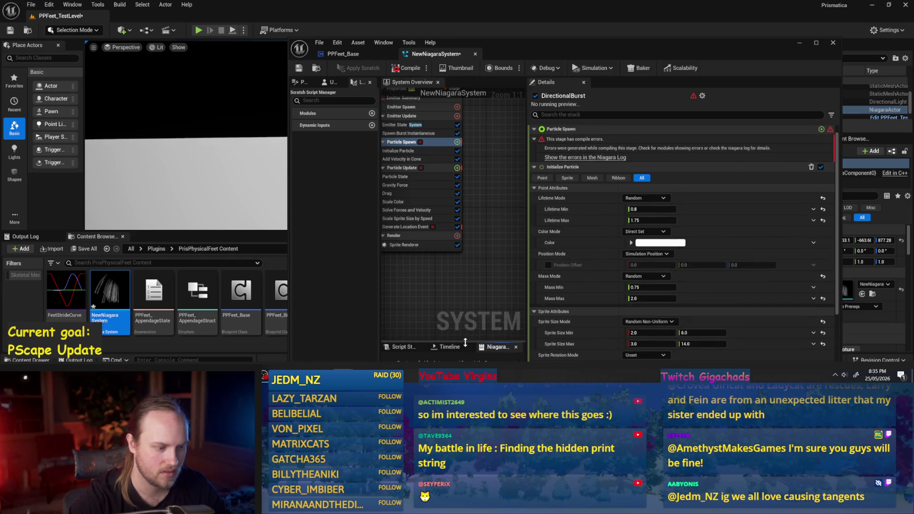
- Delete the erroring Generate Location Event module, recompile, and save the system
drag(465, 342, 466, 312)
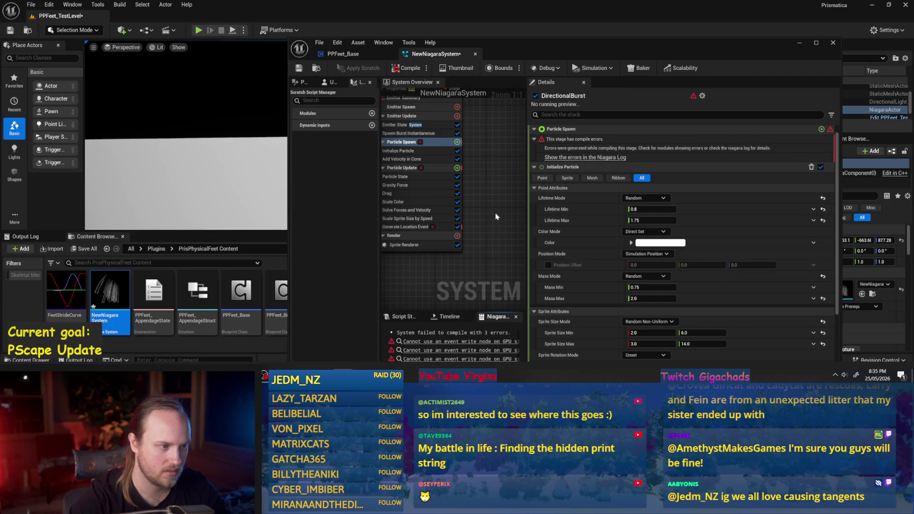
double_click(544, 56)
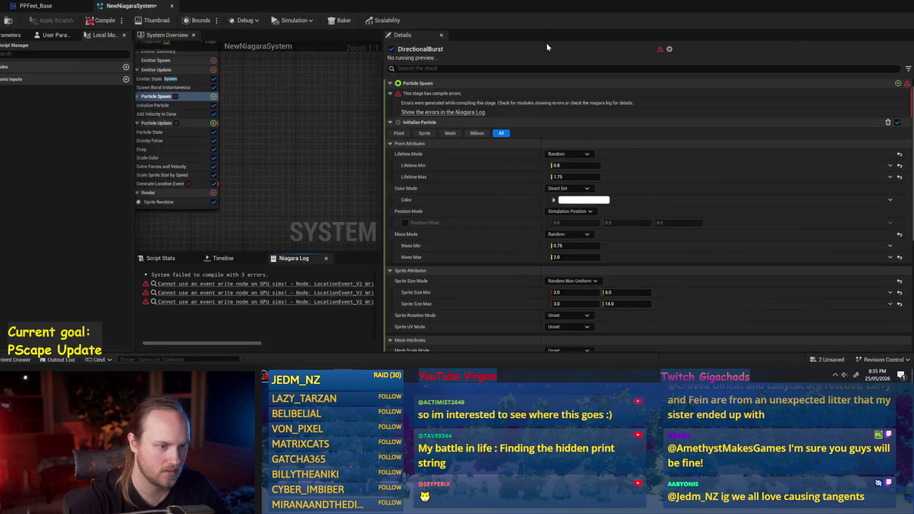
click(260, 143)
click(269, 211)
key(Delete)
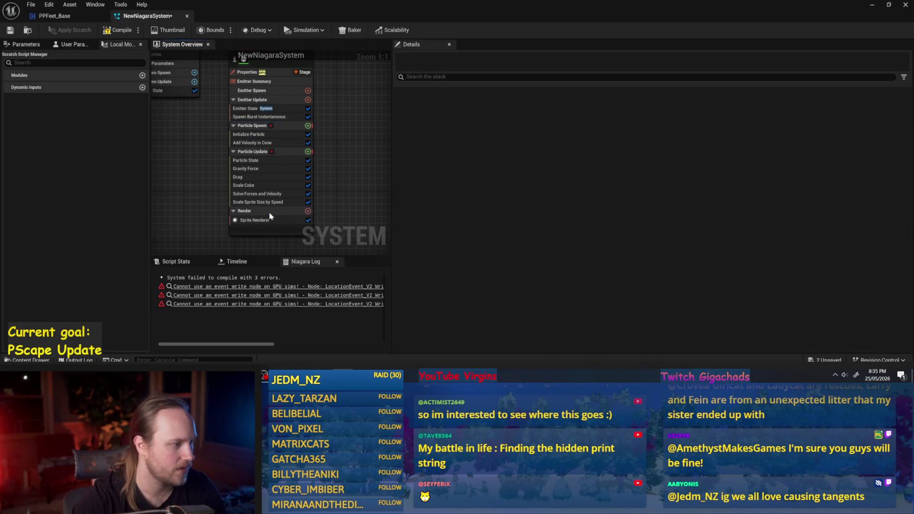
click(113, 34)
click(9, 31)
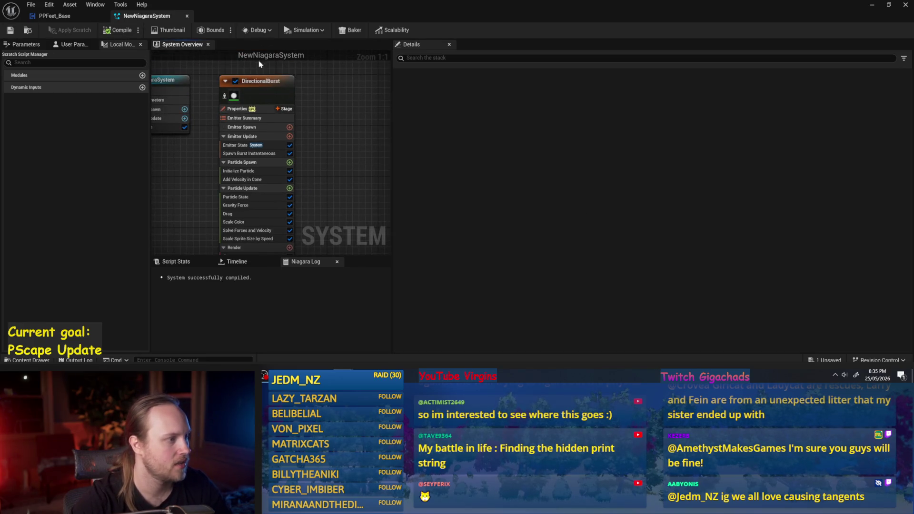
- Re-enable the emitter and set it to self-managed life cycle, looping forever
double_click(235, 20)
click(518, 166)
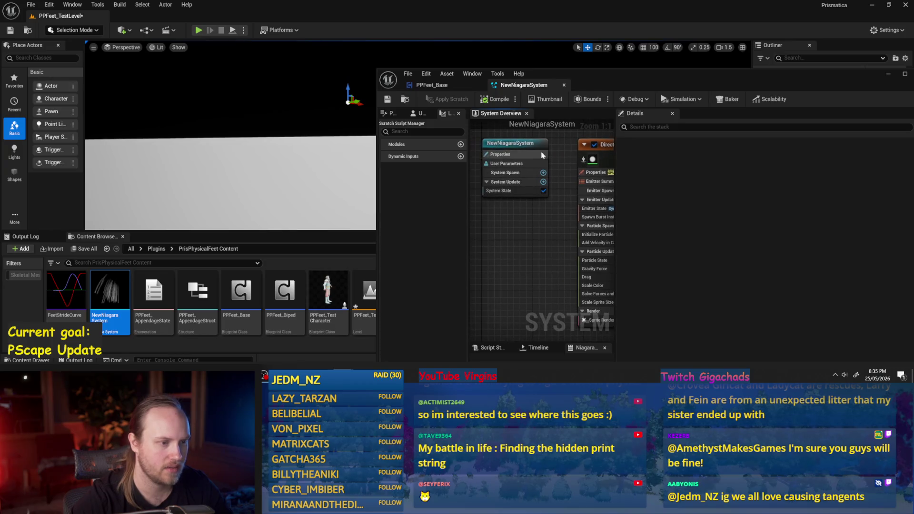
click(593, 144)
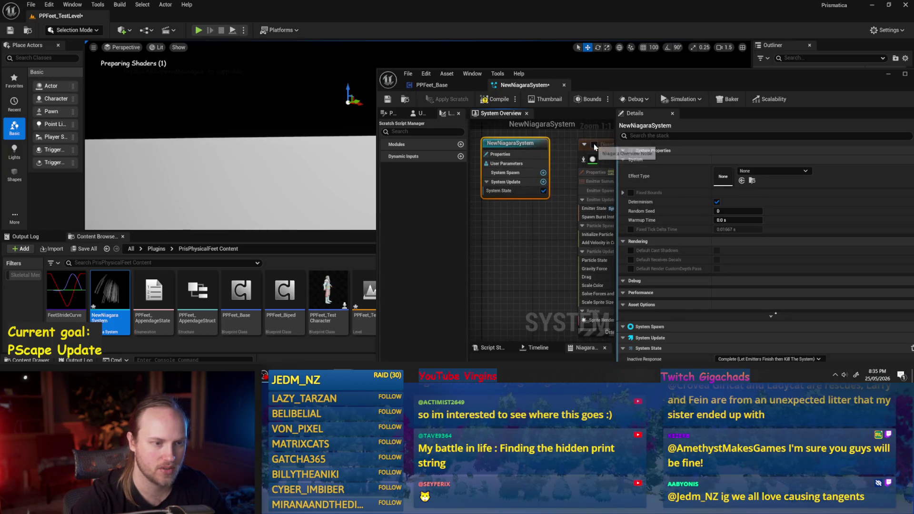
click(611, 146)
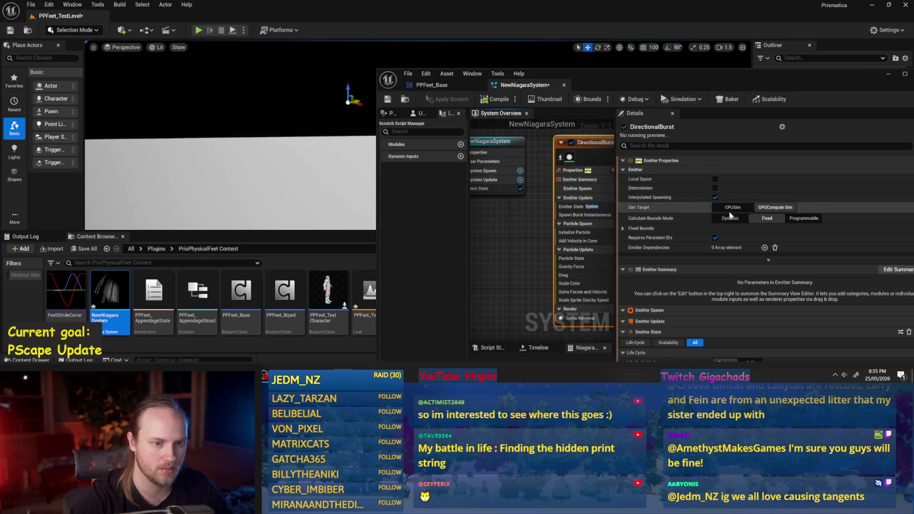
scroll(690, 229, down, 4)
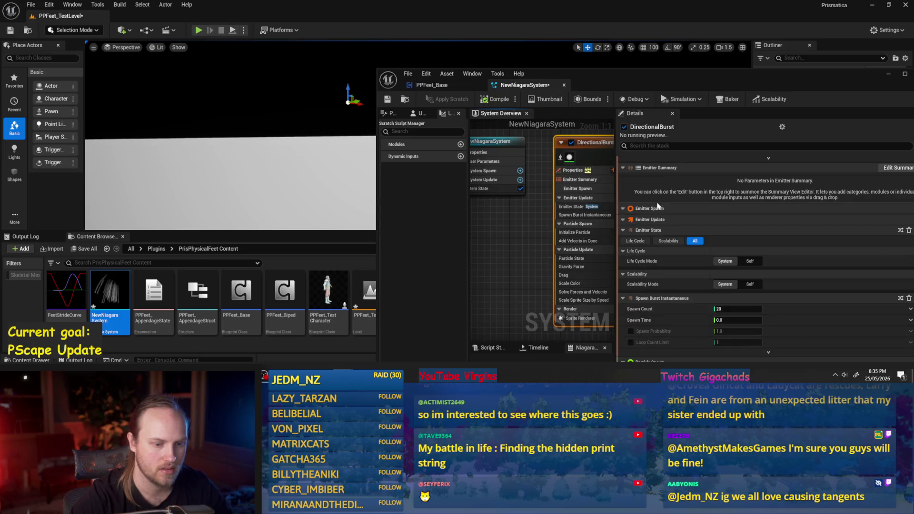
click(757, 262)
click(760, 263)
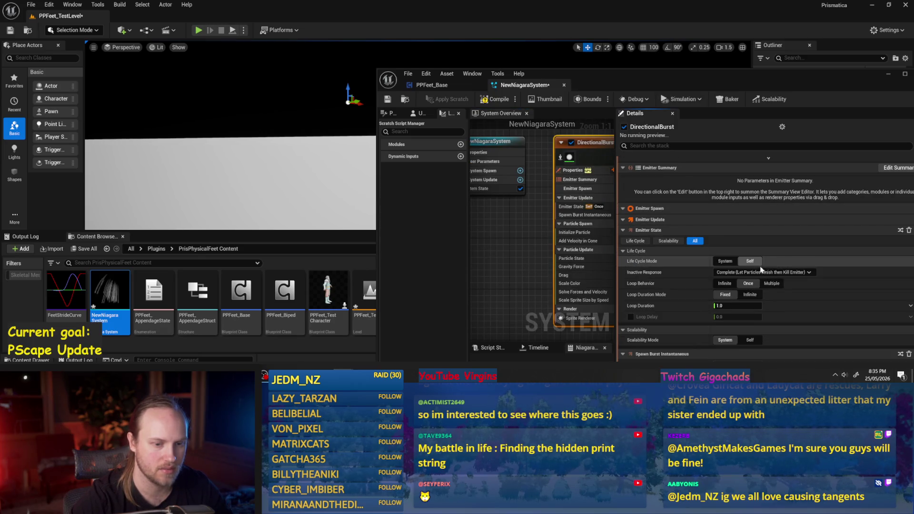
click(724, 283)
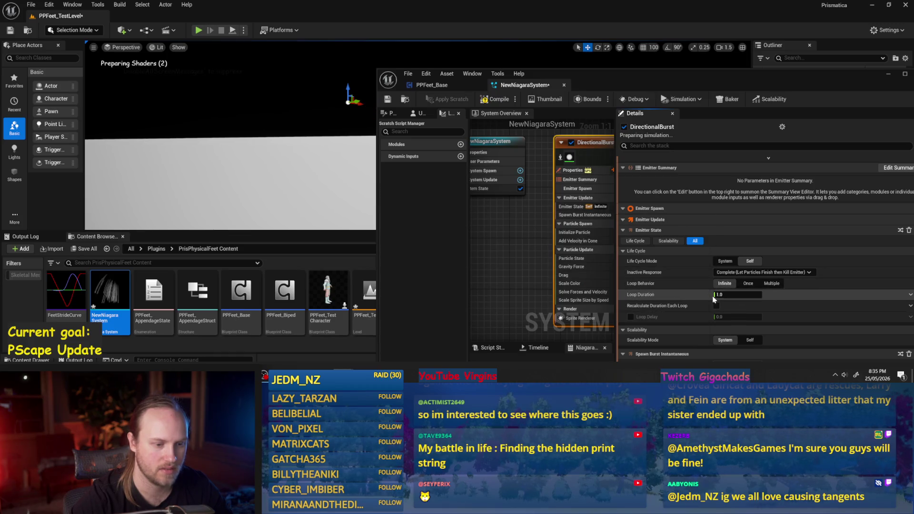
- View the particles in the level and inspect the Gravity Force, Drag and Initialize Particle modules
drag(238, 190, 200, 184)
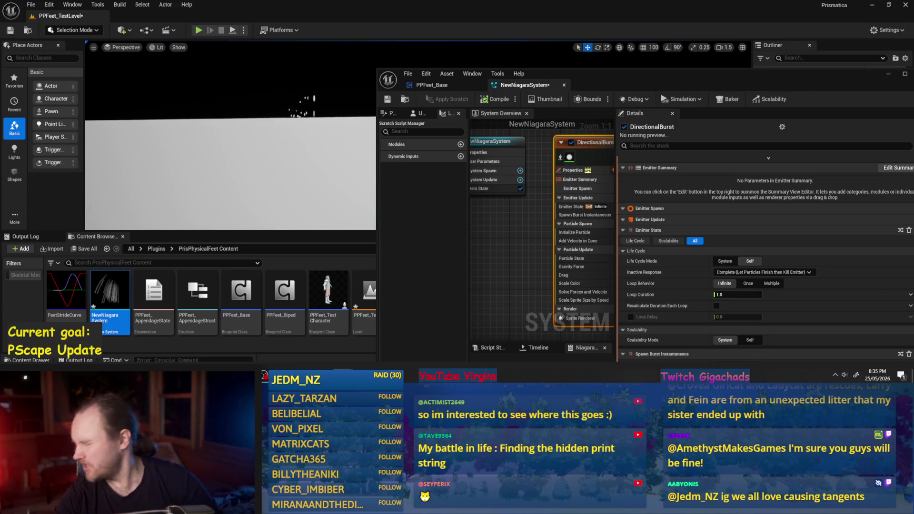
drag(231, 95, 231, 81)
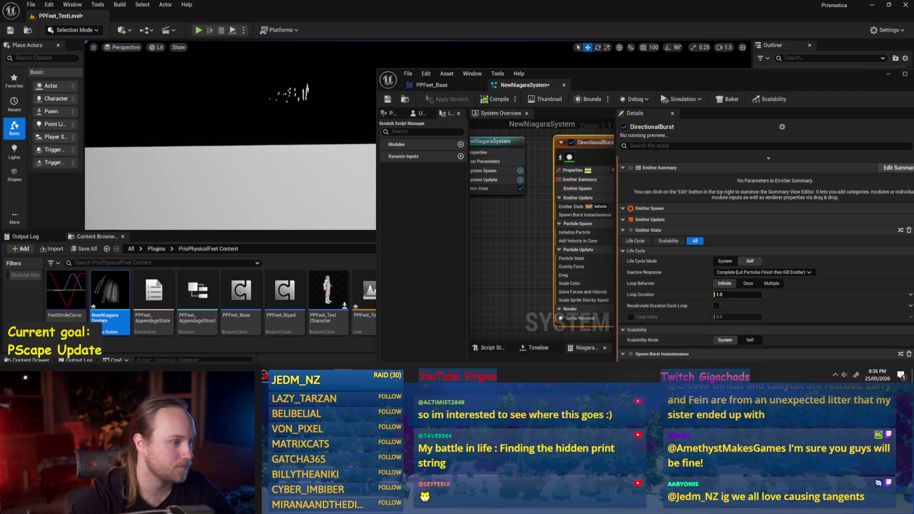
drag(284, 109, 269, 121)
click(270, 122)
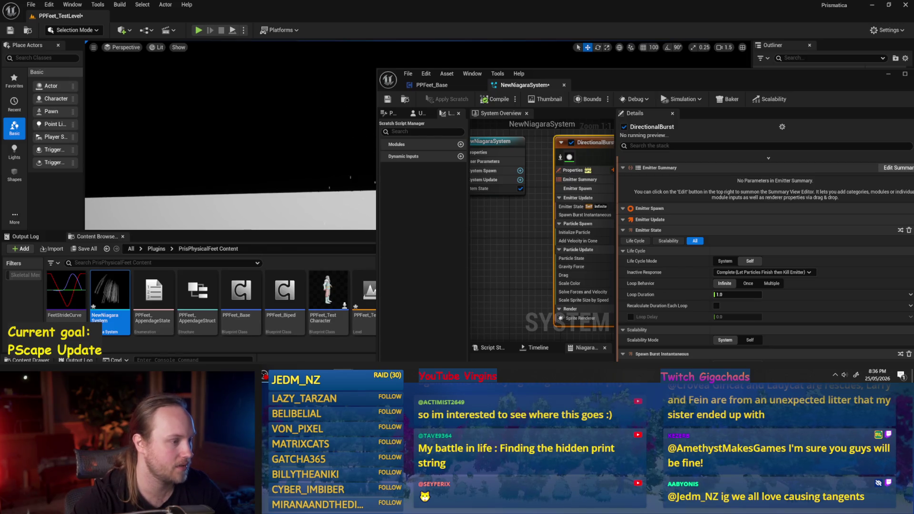
drag(556, 289, 511, 248)
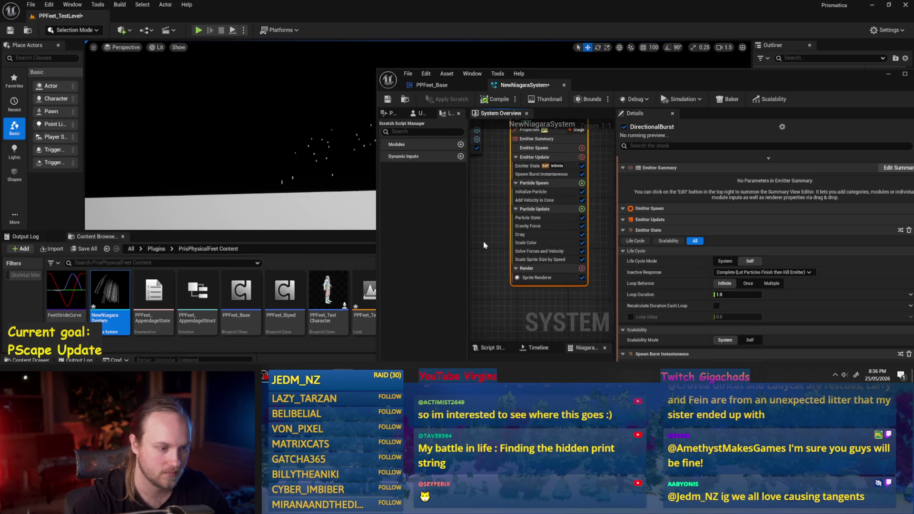
click(525, 227)
click(531, 234)
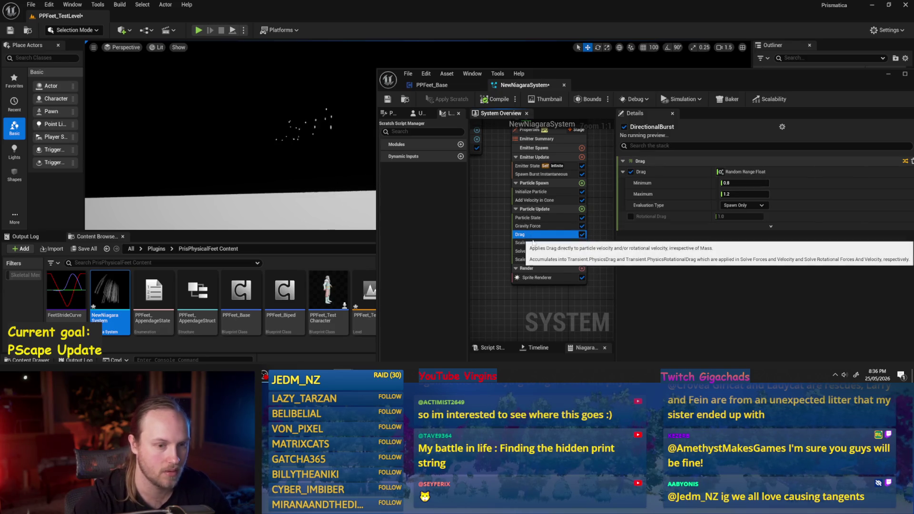
click(534, 191)
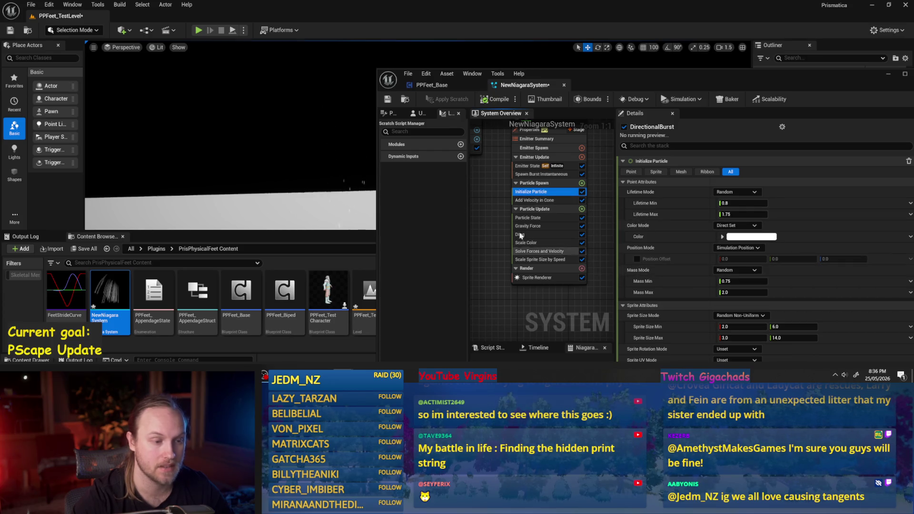
- Set the burst Spawn Count to 5 and align sprites to velocity
click(543, 174)
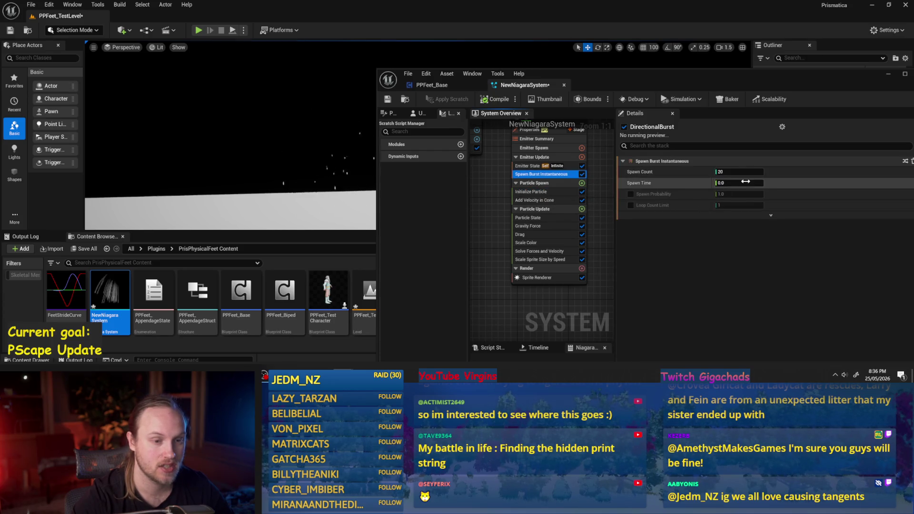
click(736, 174)
text(5)
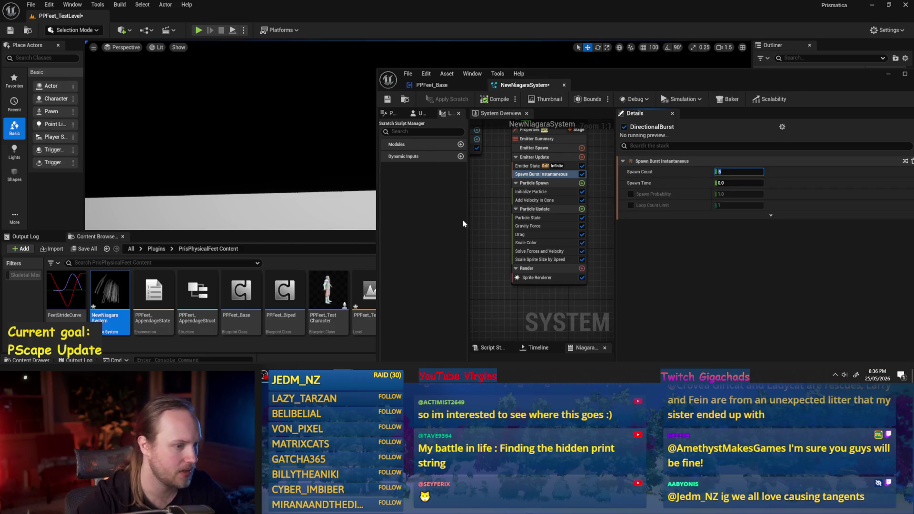
click(537, 278)
click(538, 259)
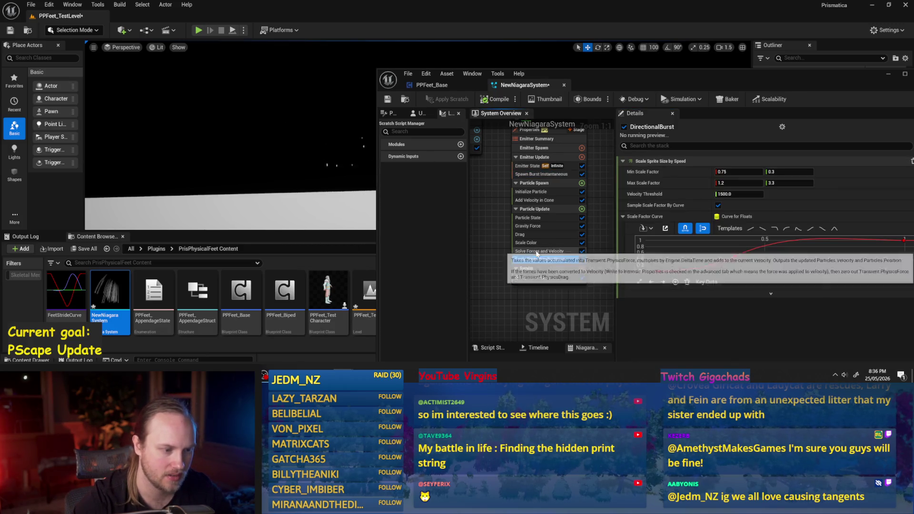
click(537, 278)
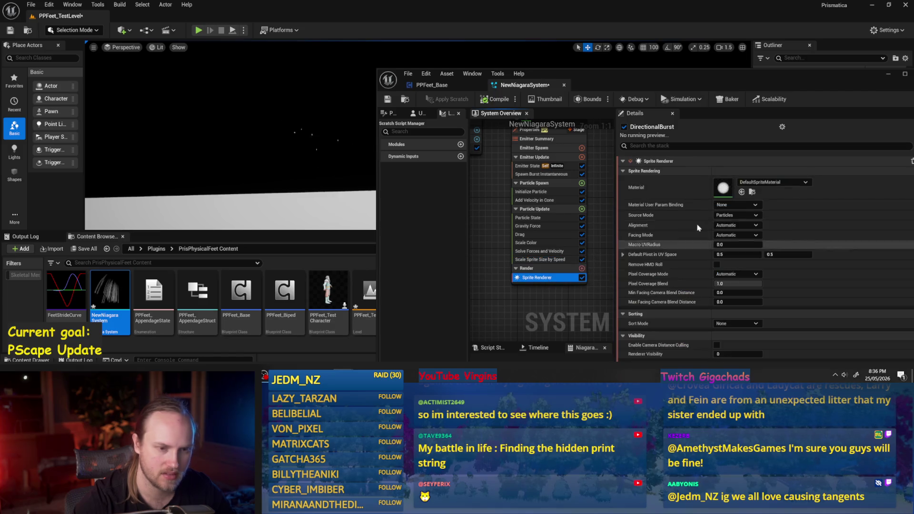
click(736, 225)
click(732, 241)
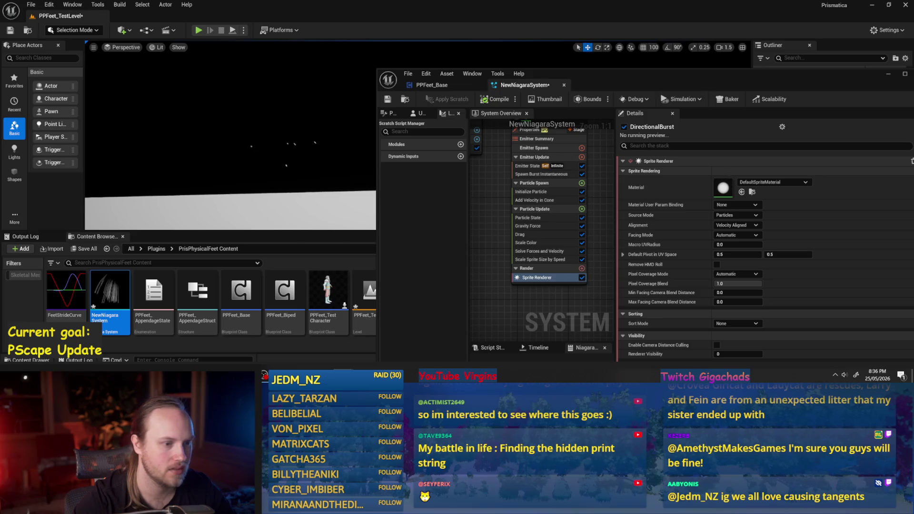
- Set Initialize Particle's Sprite Size Min and Max to 10.0 × 10.0
click(543, 218)
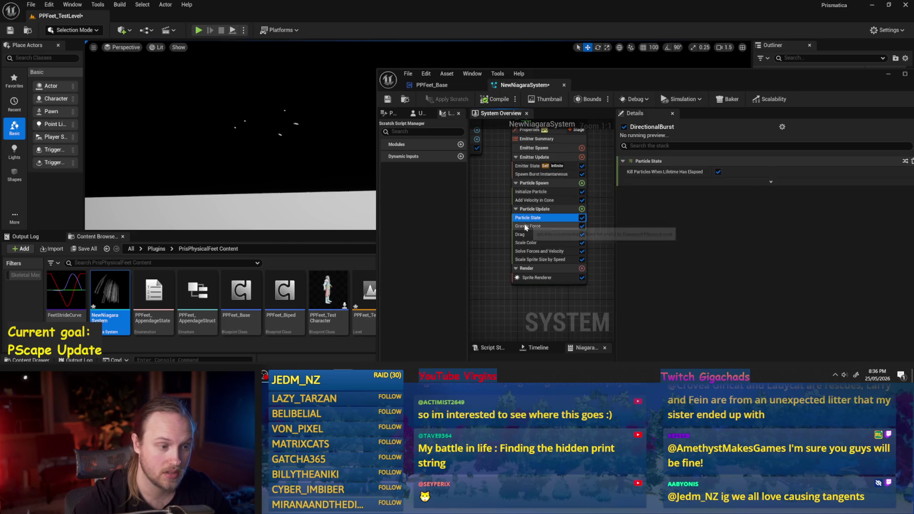
click(520, 234)
click(534, 200)
click(531, 191)
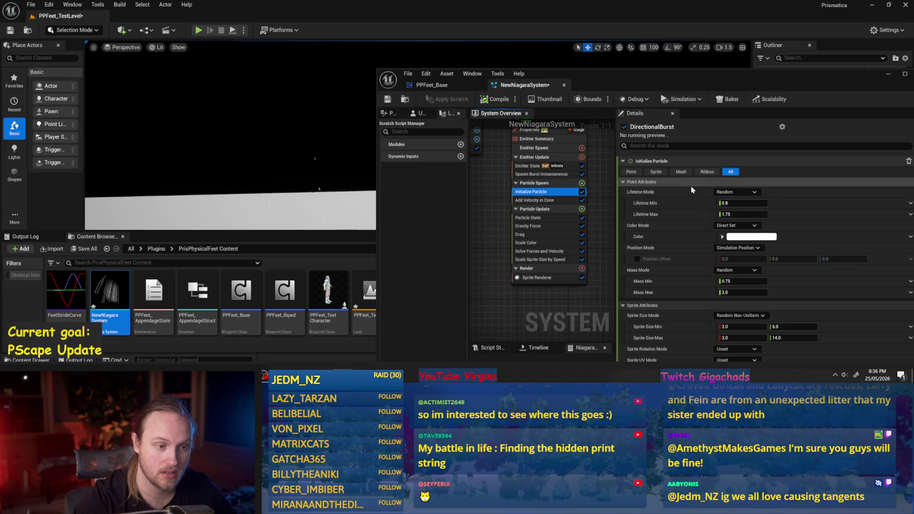
scroll(692, 246, down, 1)
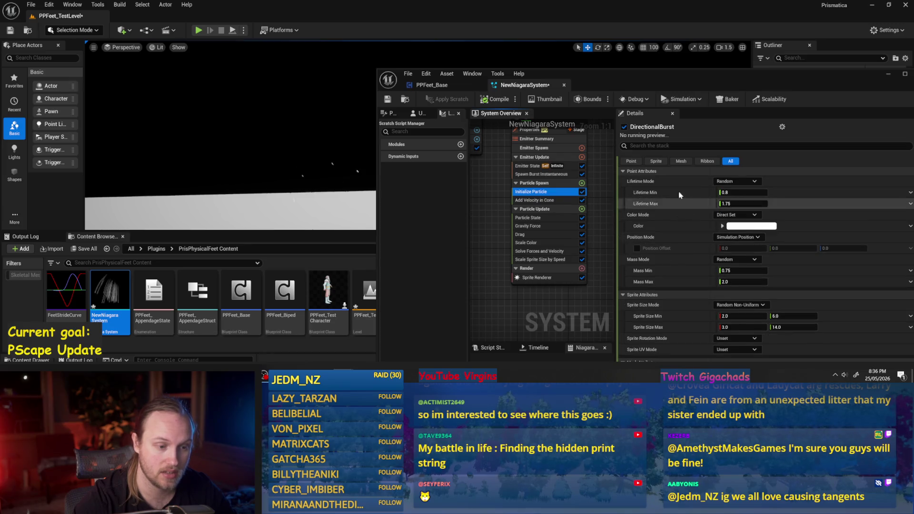
click(742, 316)
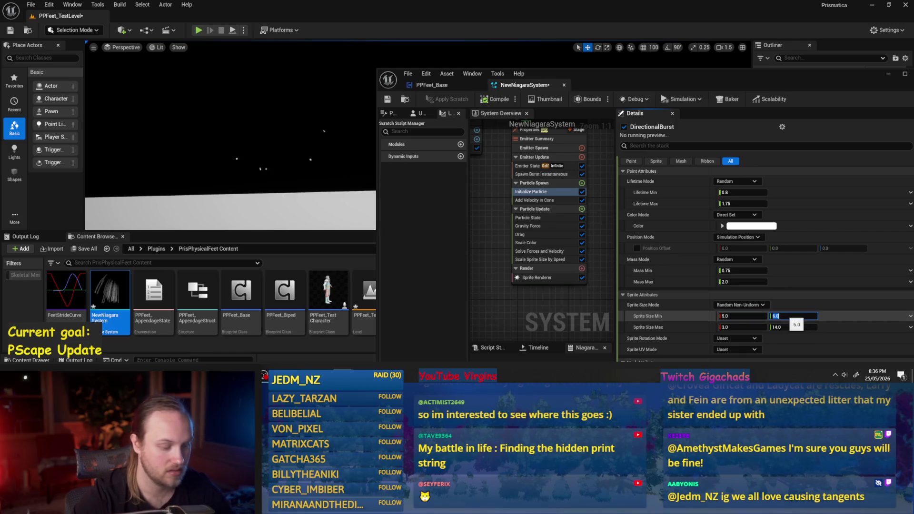
text(10)
click(741, 315)
text(10)
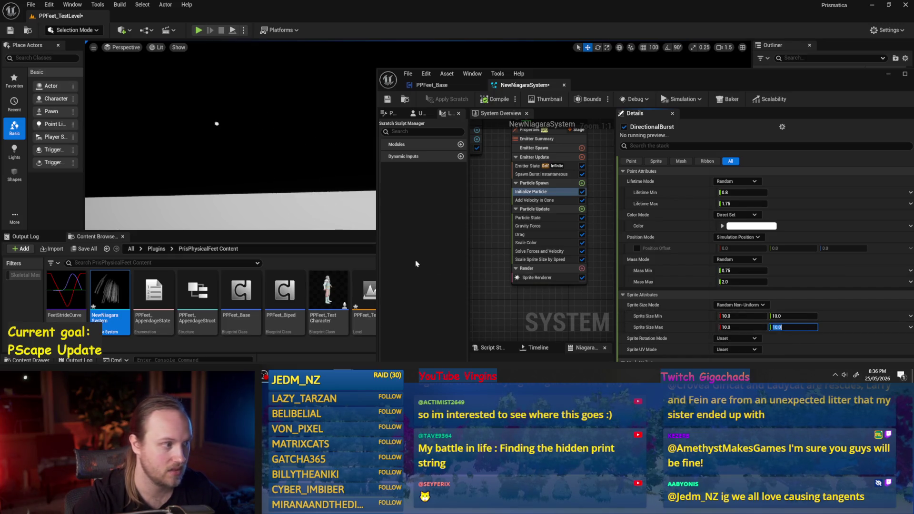
mouse_move(267, 191)
mouse_down()
mouse_move(267, 219)
mouse_move(267, 205)
mouse_up()
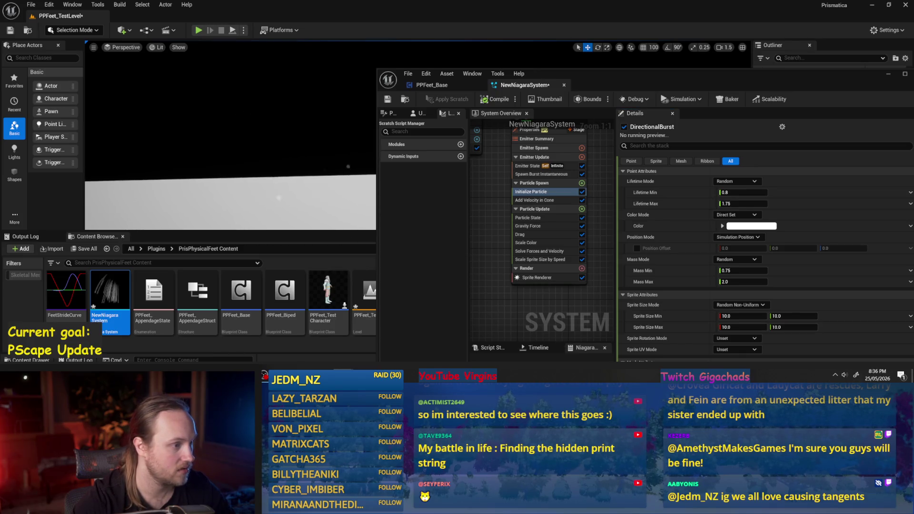
click(551, 260)
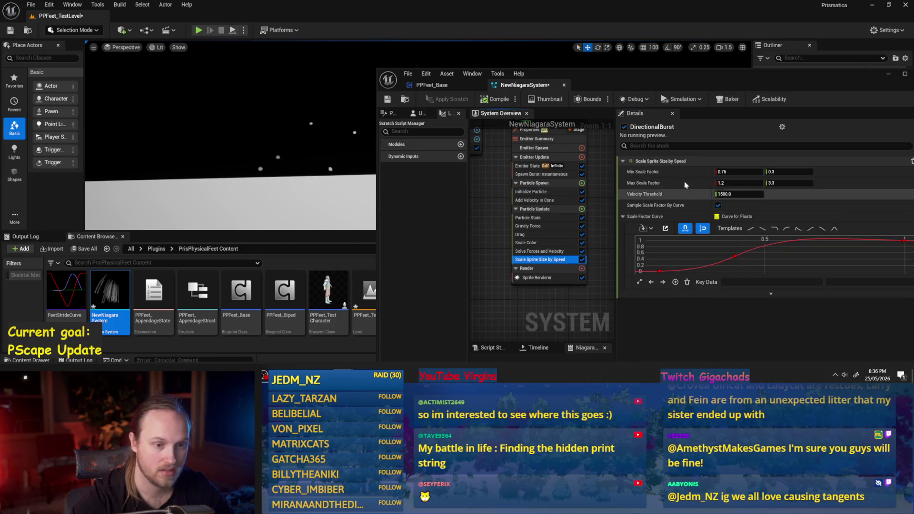
- Set speed scaling to Min 0.75/0.2, Max 1.2/5.0, Velocity Threshold 1000, then compile
click(786, 183)
text(8)
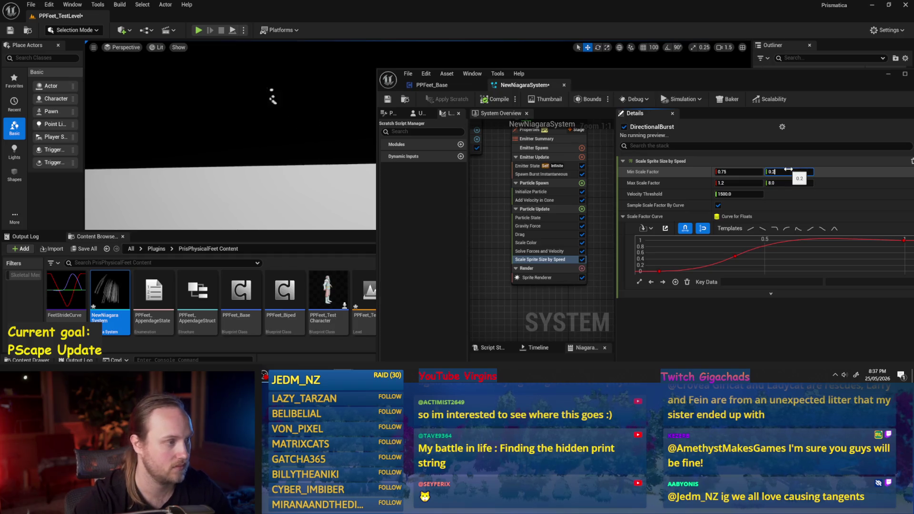
click(729, 194)
text(10)
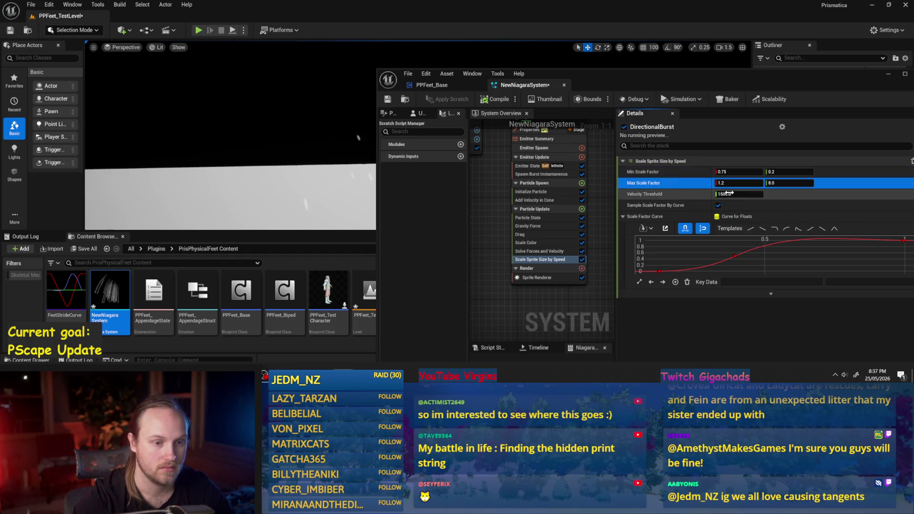
text(00)
key(Return)
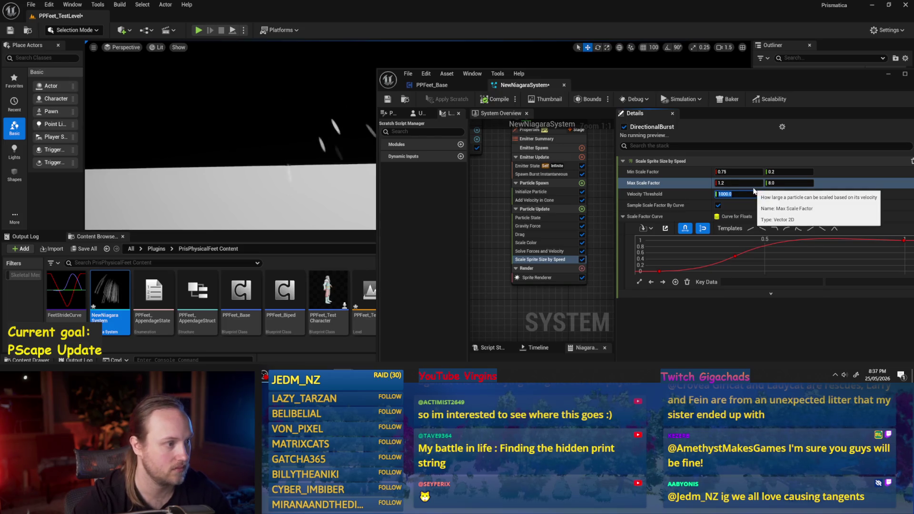
click(779, 183)
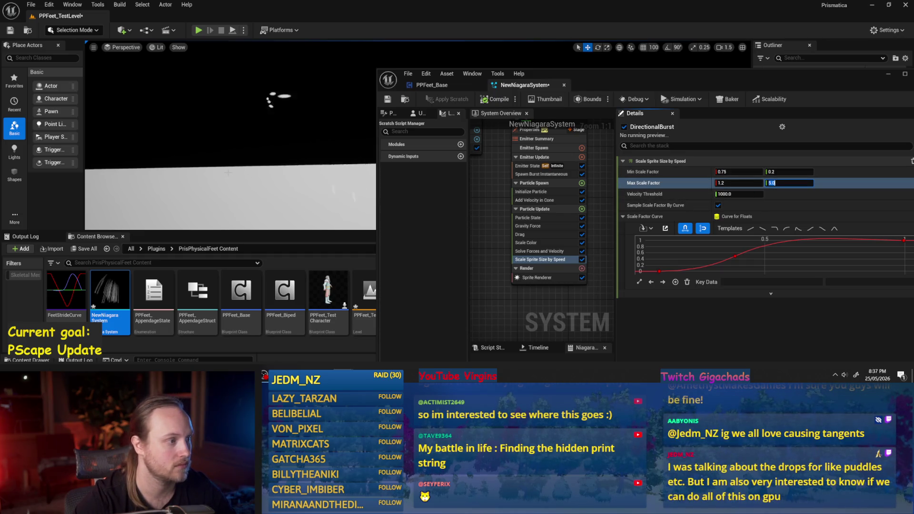
key(Return)
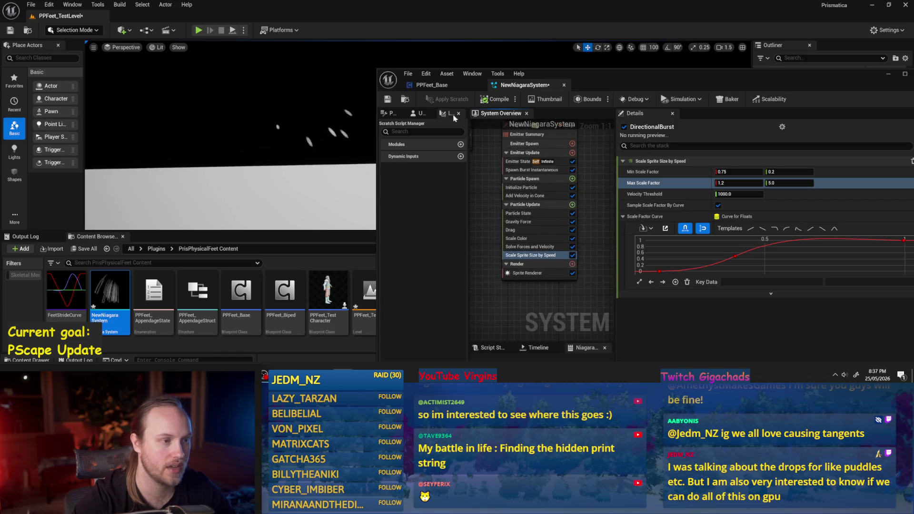
click(487, 100)
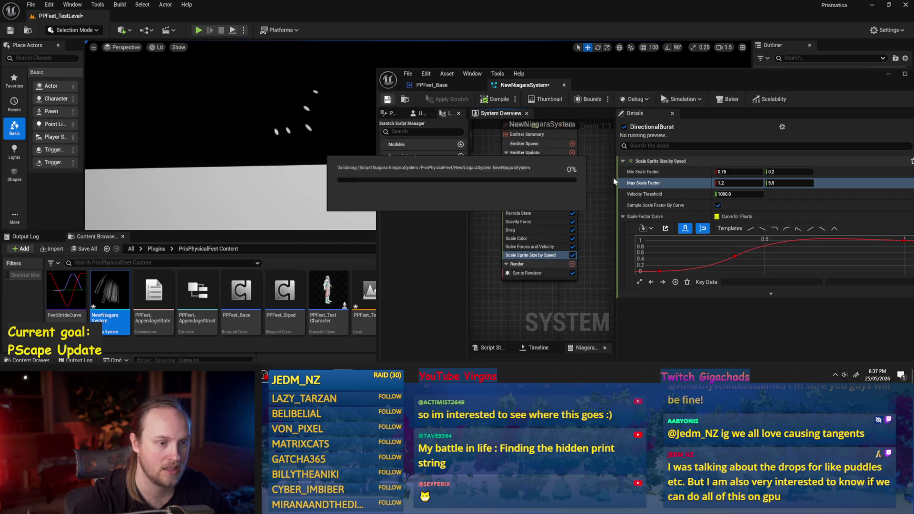
drag(615, 179, 766, 180)
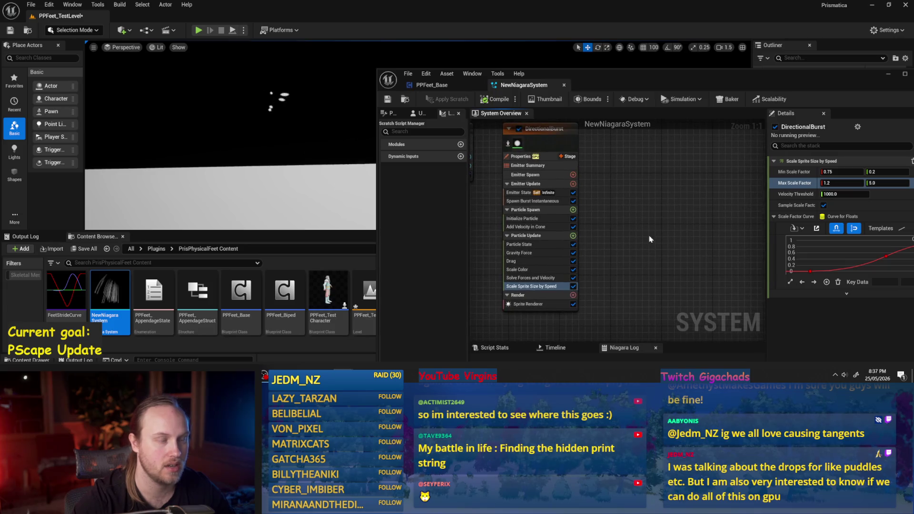
- Duplicate the DirectionalBurst emitter with Ctrl+D to create DirectionalBurst001
mouse_move(646, 219)
mouse_down()
mouse_move(662, 244)
mouse_move(658, 192)
mouse_move(659, 206)
mouse_up()
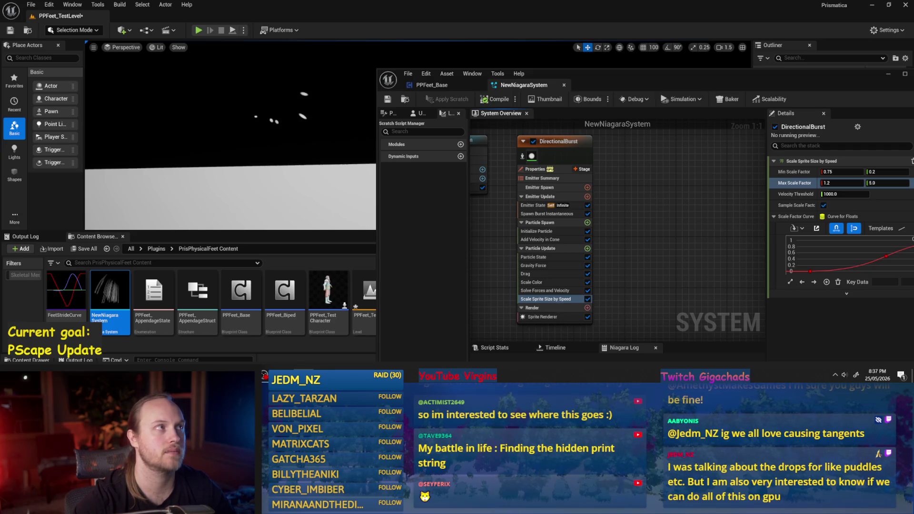
drag(658, 180, 639, 178)
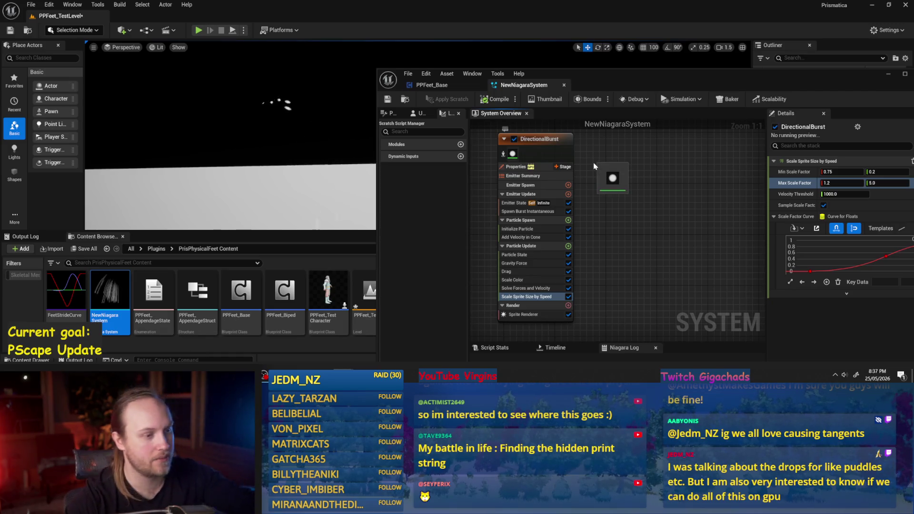
drag(656, 211, 647, 210)
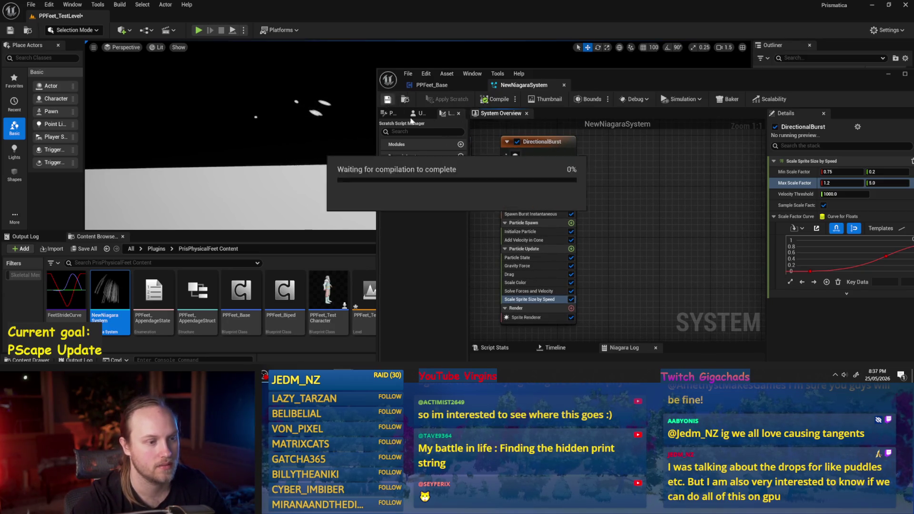
click(551, 148)
key(ctrl+d)
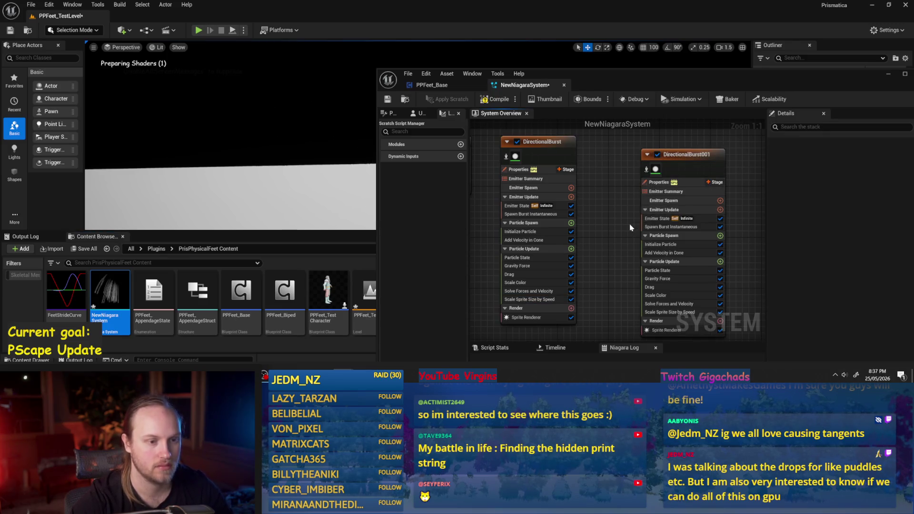
click(608, 221)
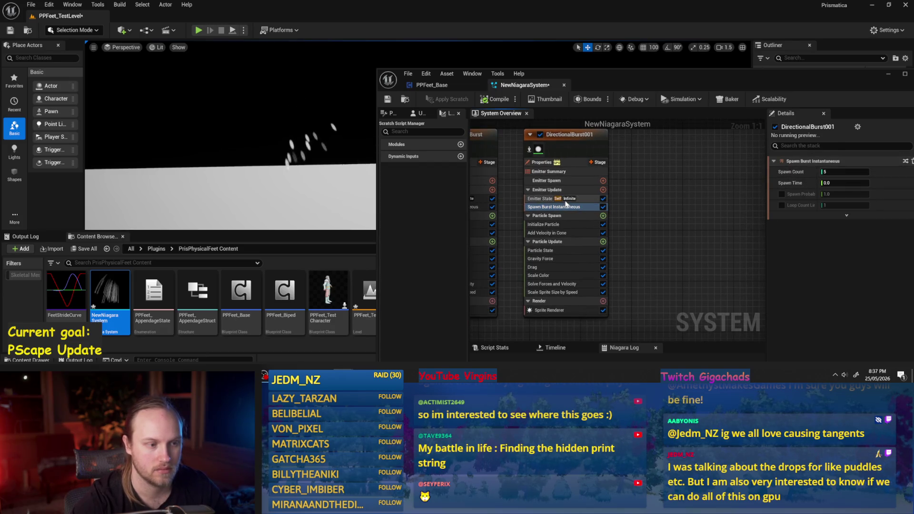
- Replace DirectionalBurst001's Spawn Burst Instantaneous with a Spawn Rate module under Emitter Update
click(570, 198)
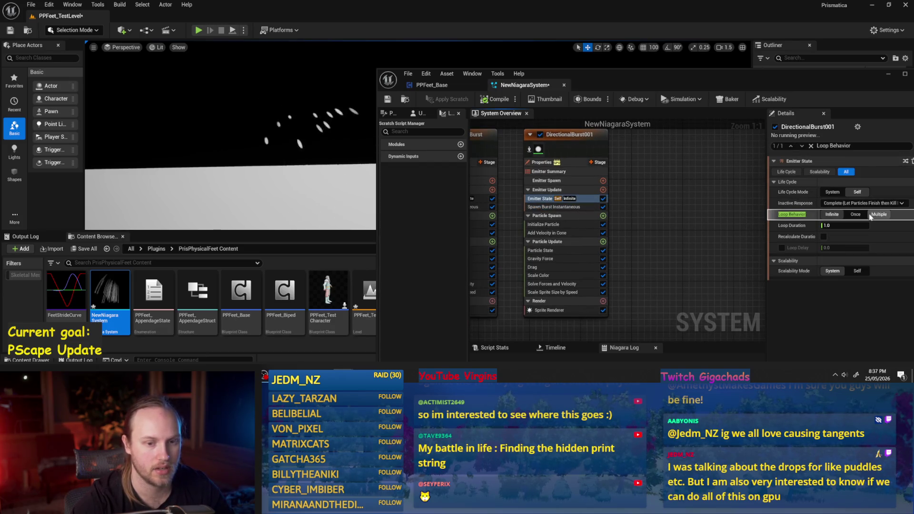
click(572, 207)
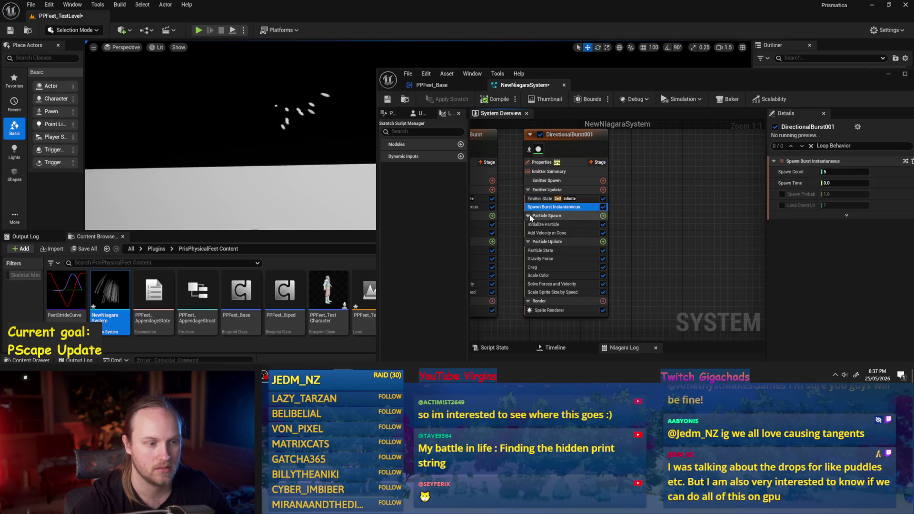
key(Delete)
click(603, 189)
text(spawn)
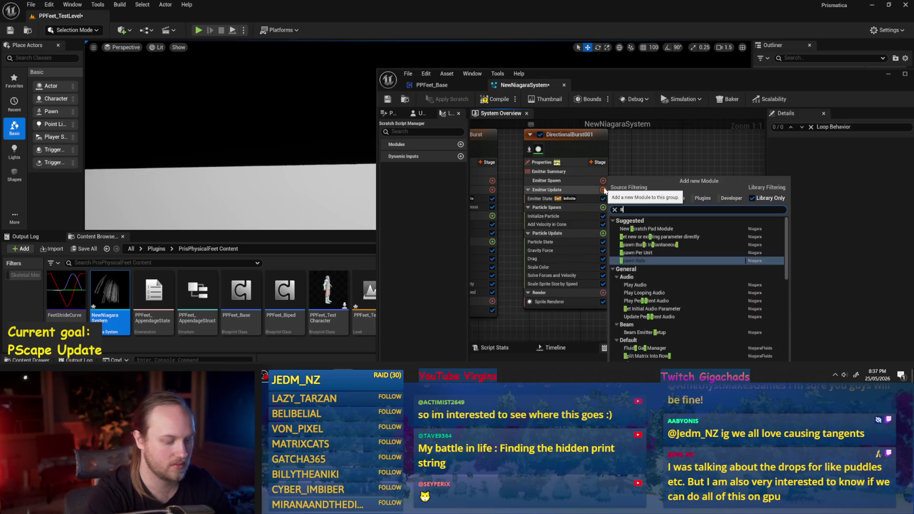
key(Return)
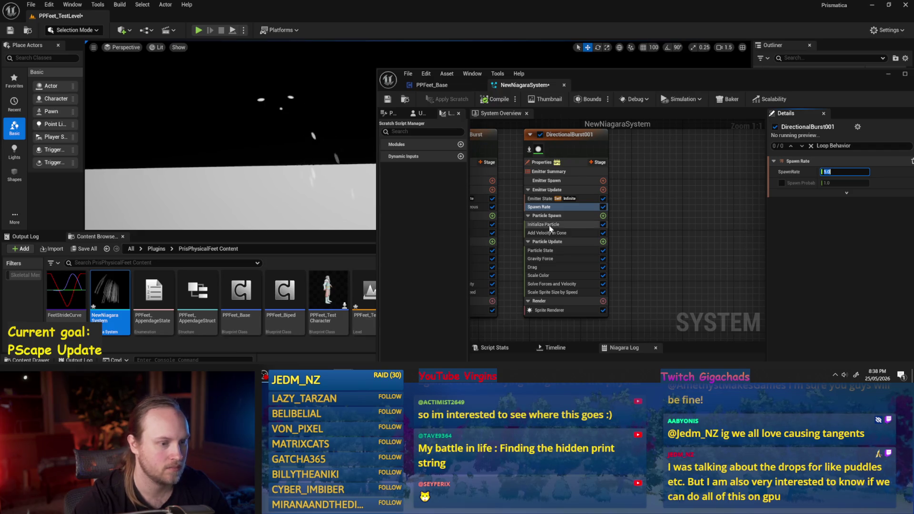
- Remove the Add Velocity in Cone module from DirectionalBurst001
scroll(646, 239, down, 2)
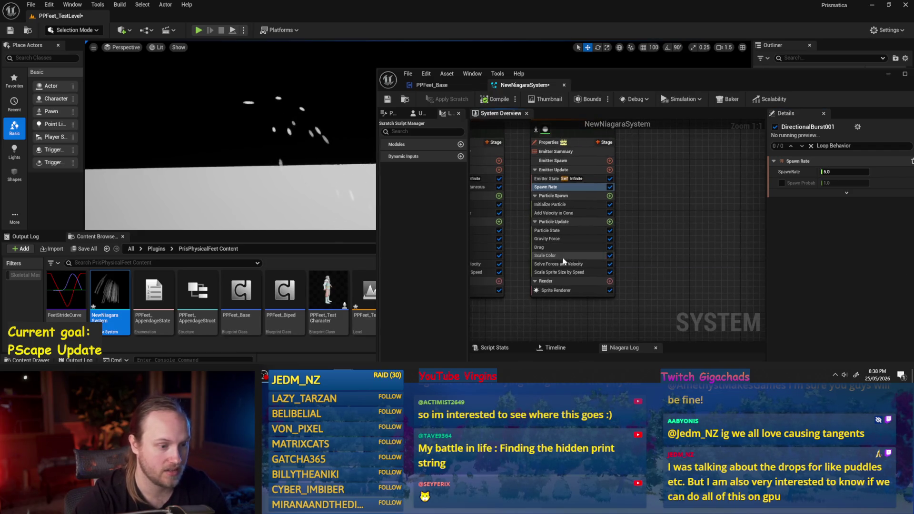
click(558, 265)
scroll(638, 236, down, 2)
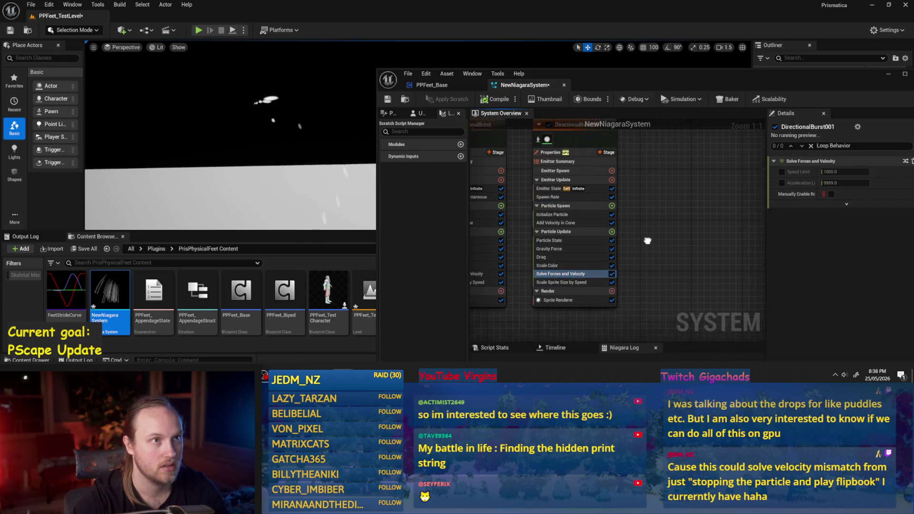
drag(650, 244, 662, 228)
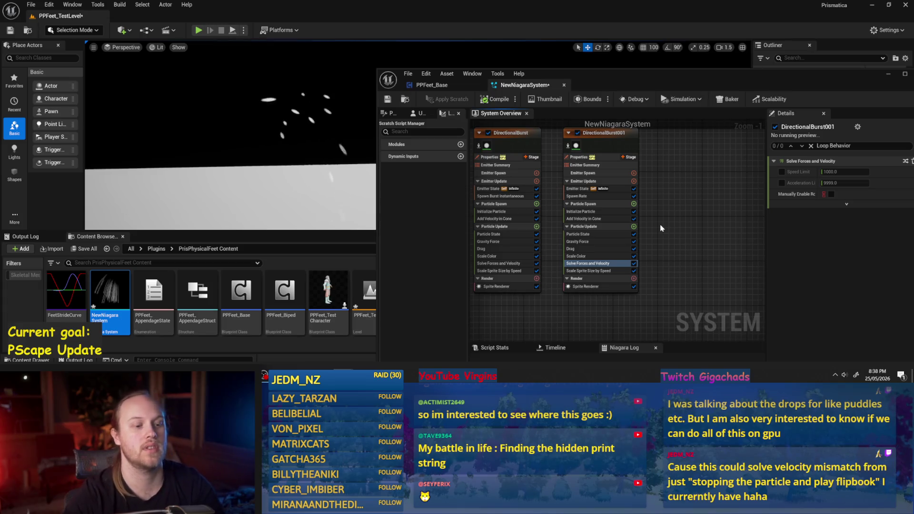
click(588, 263)
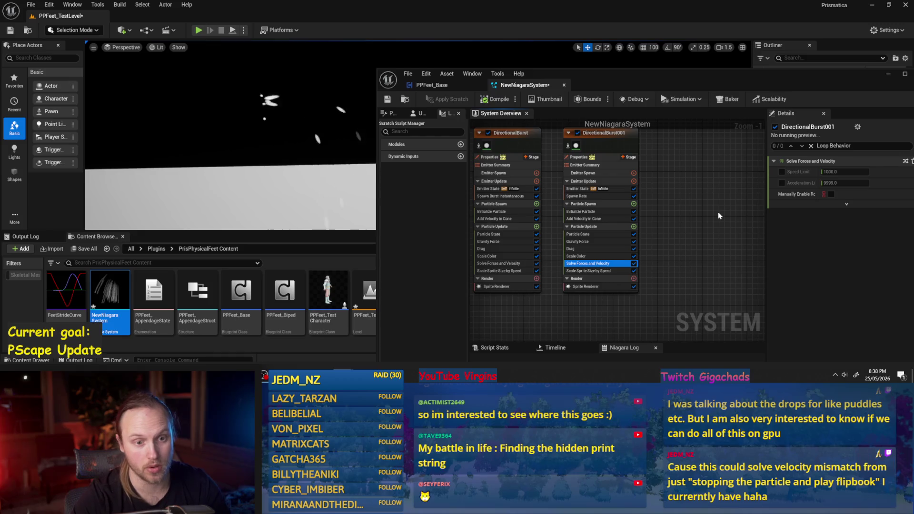
click(578, 263)
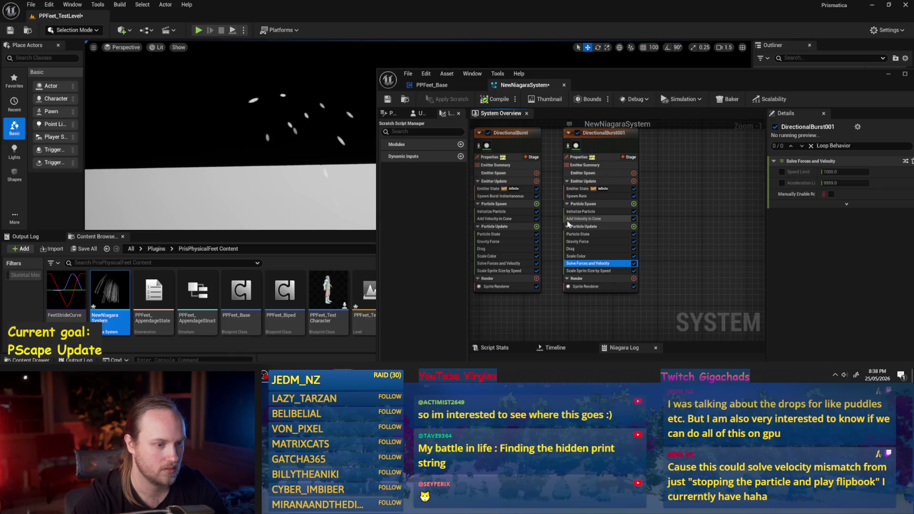
key(Delete)
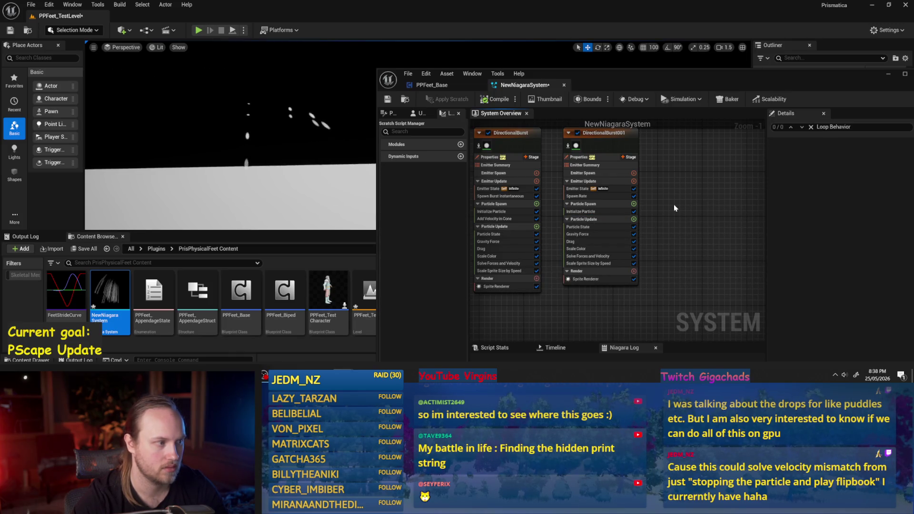
- Check the copy's Spawn Rate of 5.0 and its Initialize Particle settings
click(610, 205)
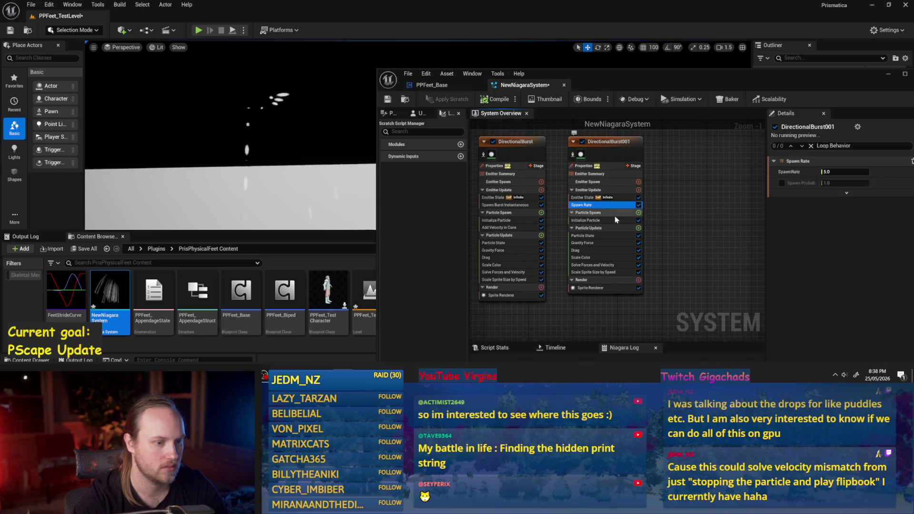
click(616, 220)
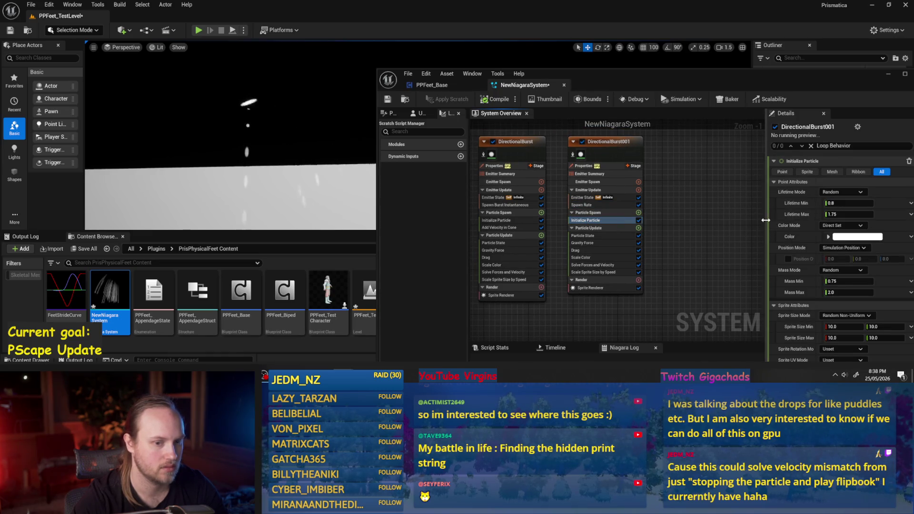
drag(765, 220, 709, 220)
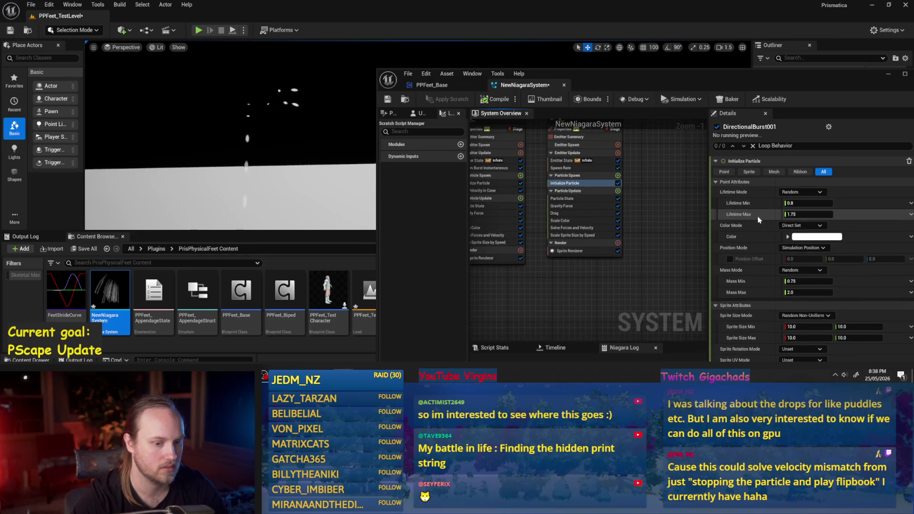
click(569, 182)
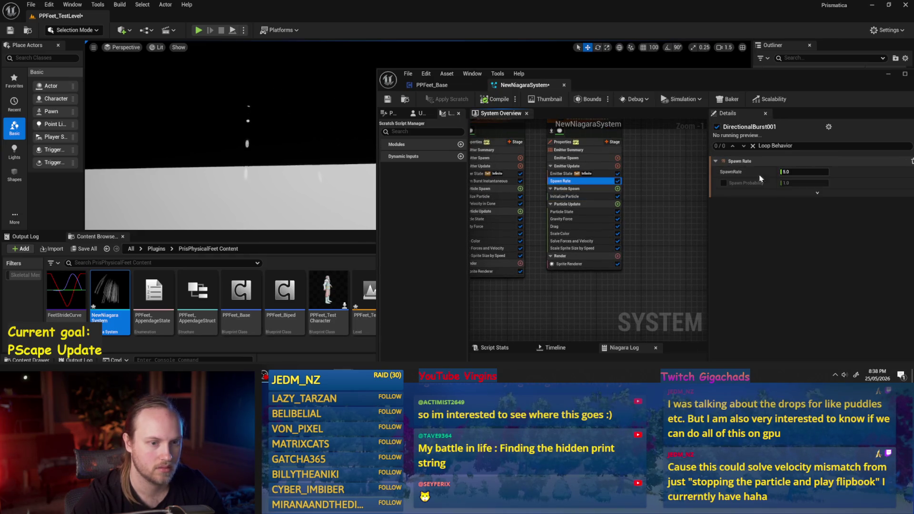
click(618, 189)
text(spa)
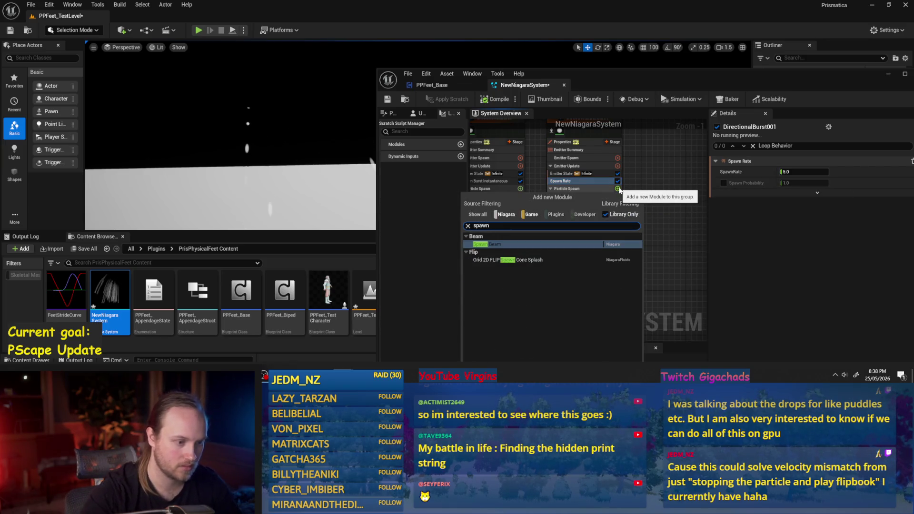
text(wn)
key(BackSpace)
key(BackSpace)
key(BackSpace)
text(locat)
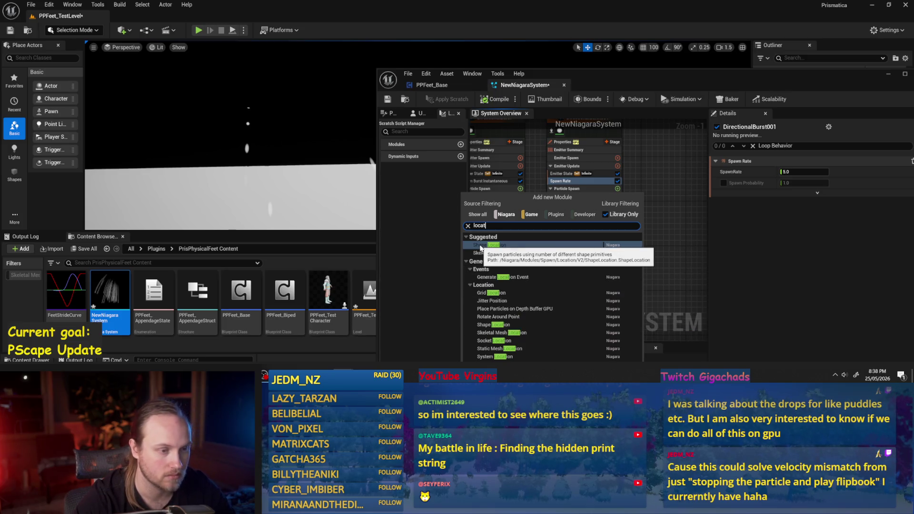
click(687, 173)
mouse_move(526, 288)
mouse_down()
mouse_move(590, 293)
mouse_move(576, 299)
mouse_up()
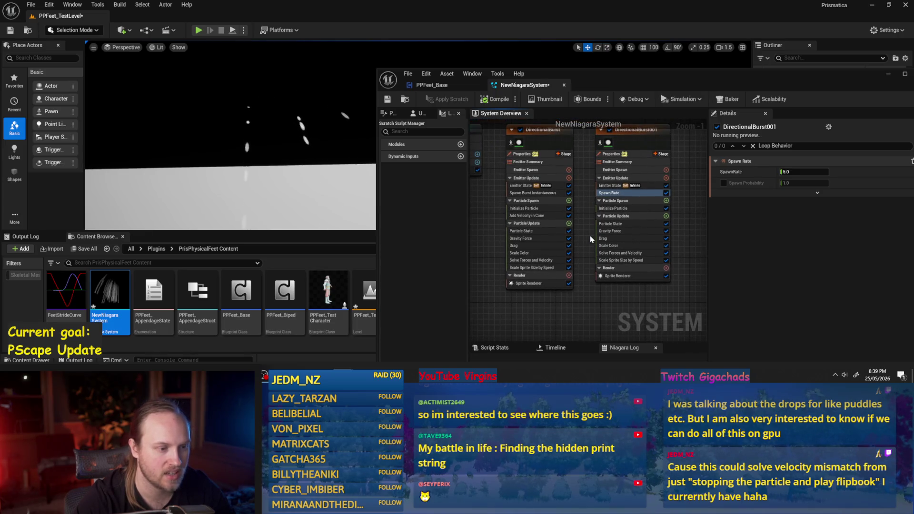
click(527, 234)
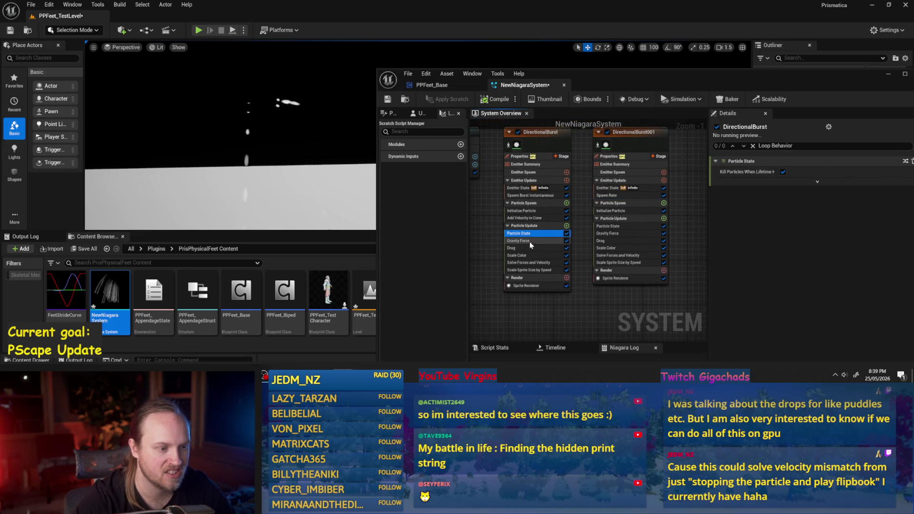
- Review the Spawn Burst Instantaneous settings and close the NewNiagaraSystem editor
click(524, 218)
click(528, 195)
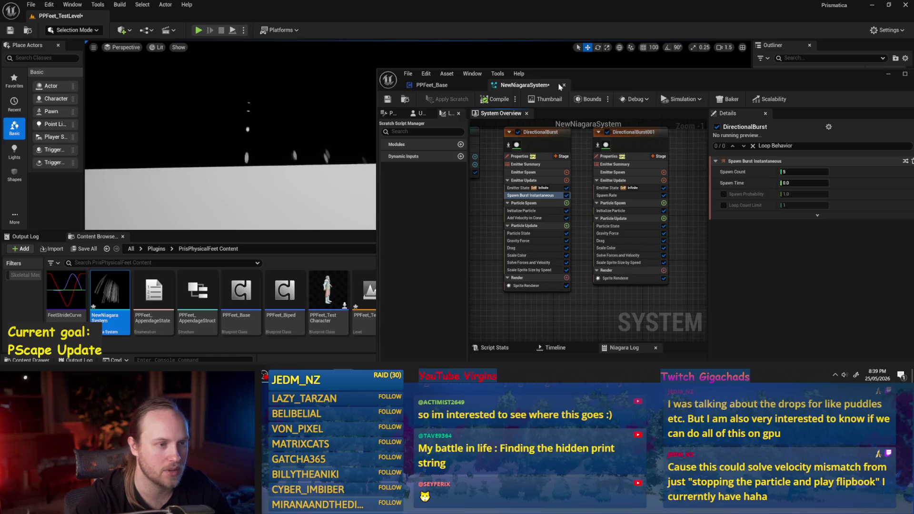
click(432, 85)
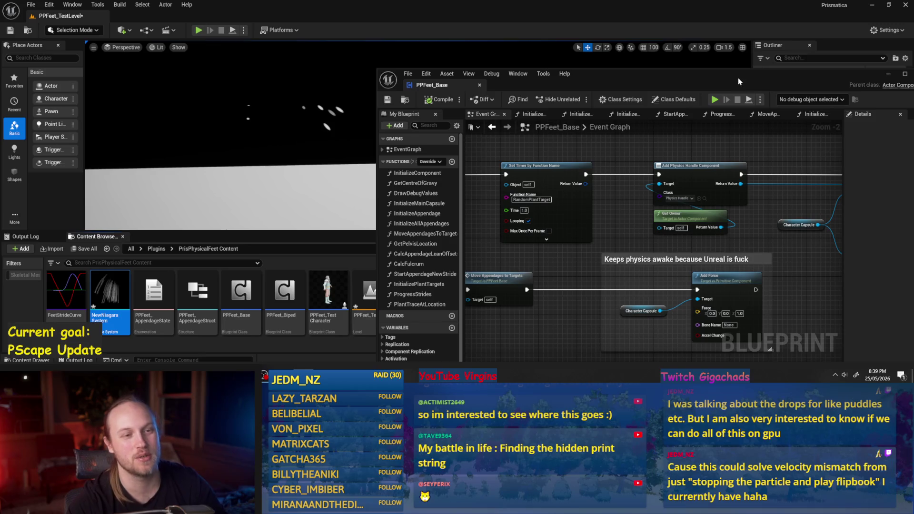
- Delete the NiagaraActor from the test level and minimize the PPFeet_Base Blueprint window
drag(740, 80, 665, 59)
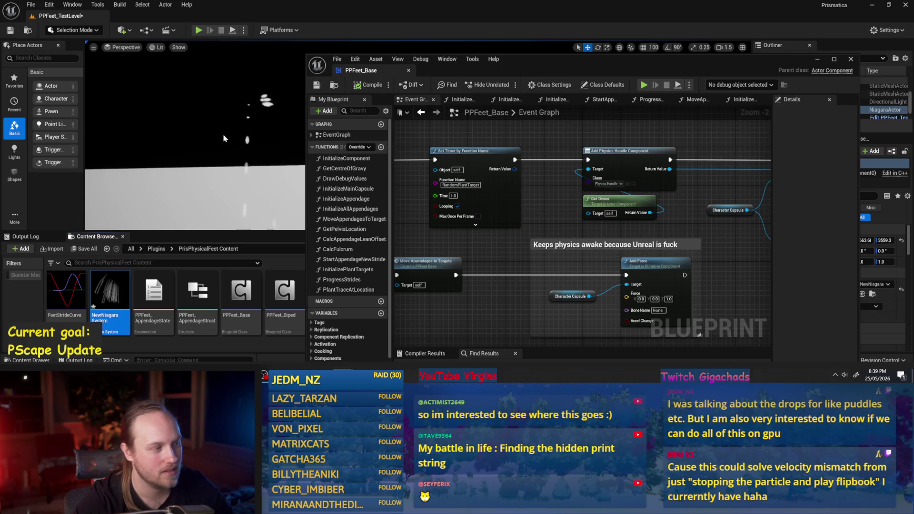
click(257, 170)
click(257, 165)
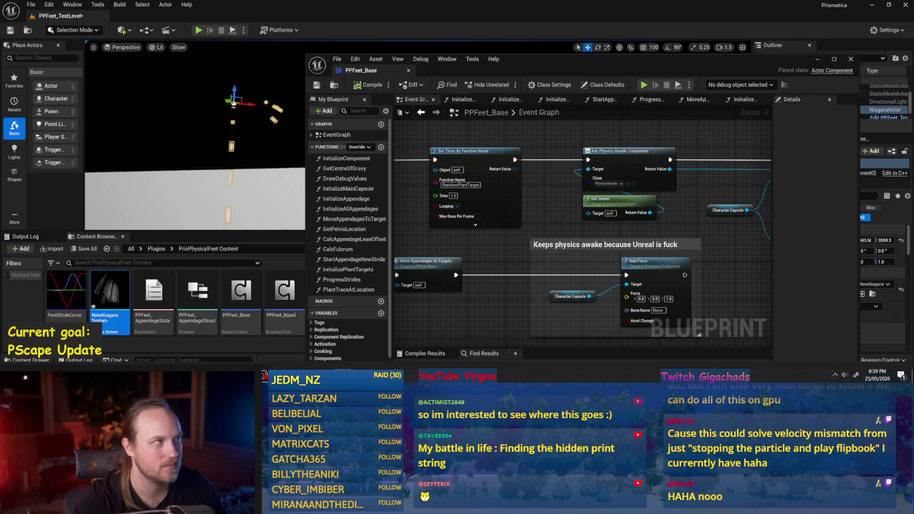
key(Delete)
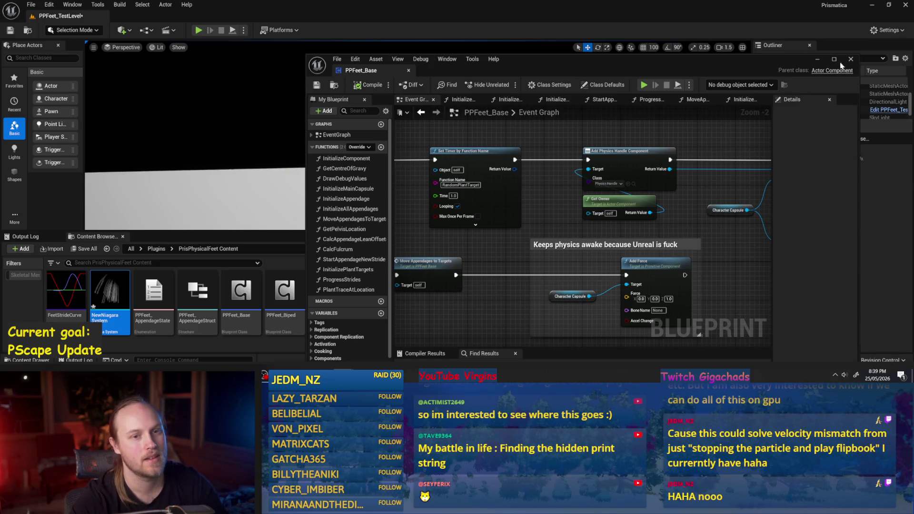
click(818, 60)
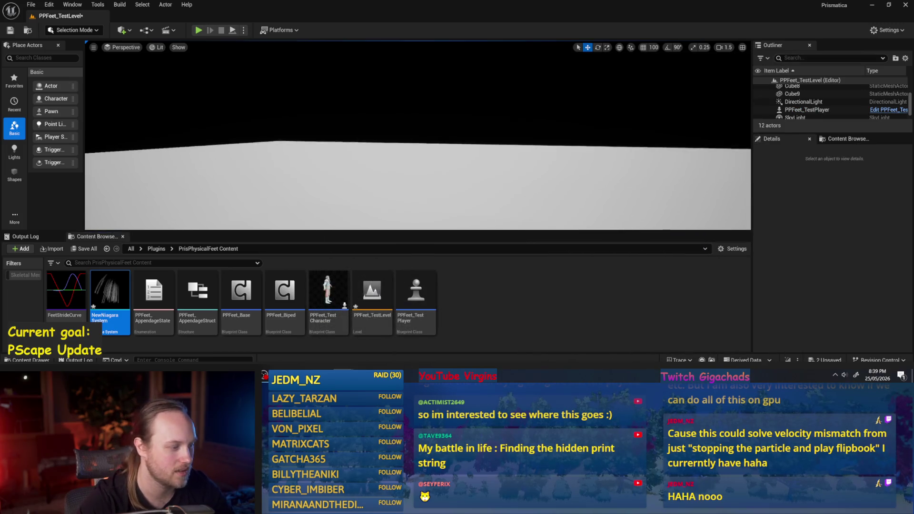
- Delete the NewNiagara System asset and save all unsaved packages
key(Delete)
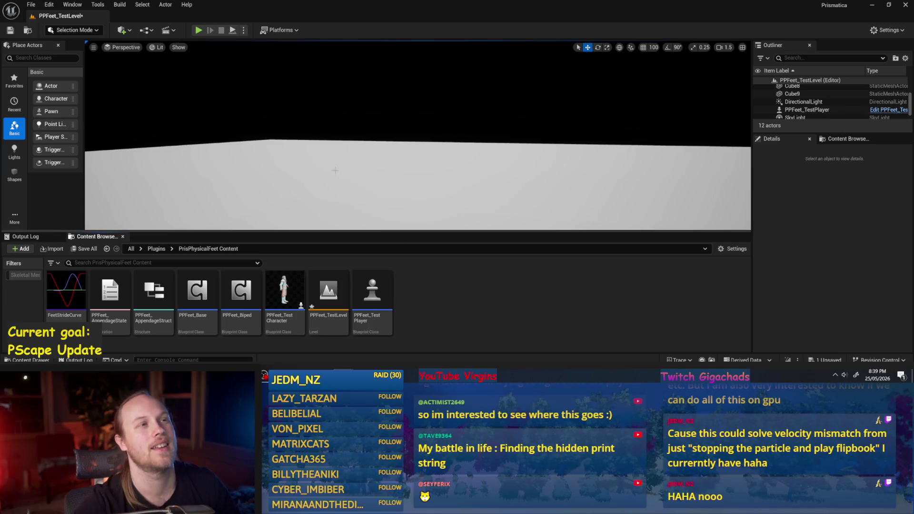
click(31, 4)
click(54, 122)
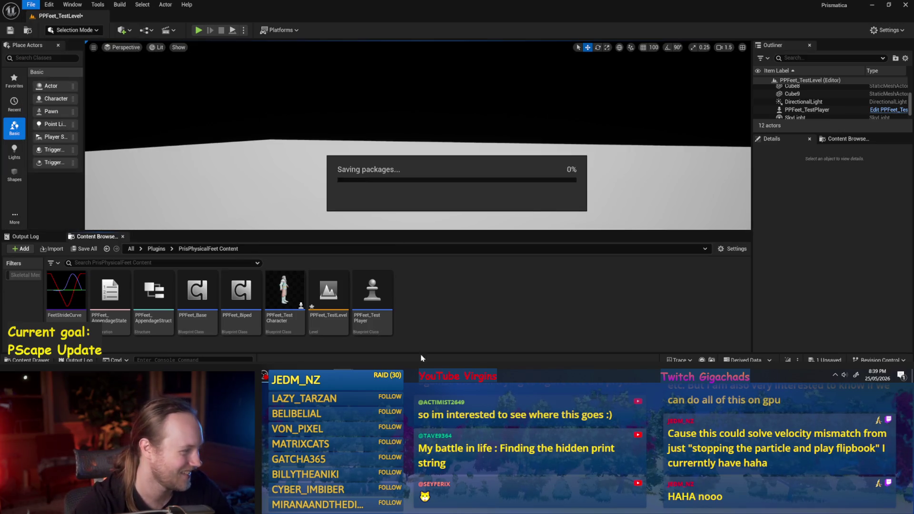
- In a widened Content Browser, open Plugins > PrismaticaPhysicalCharacterMovementSystem Content > TestAnimBP > Anims
click(848, 139)
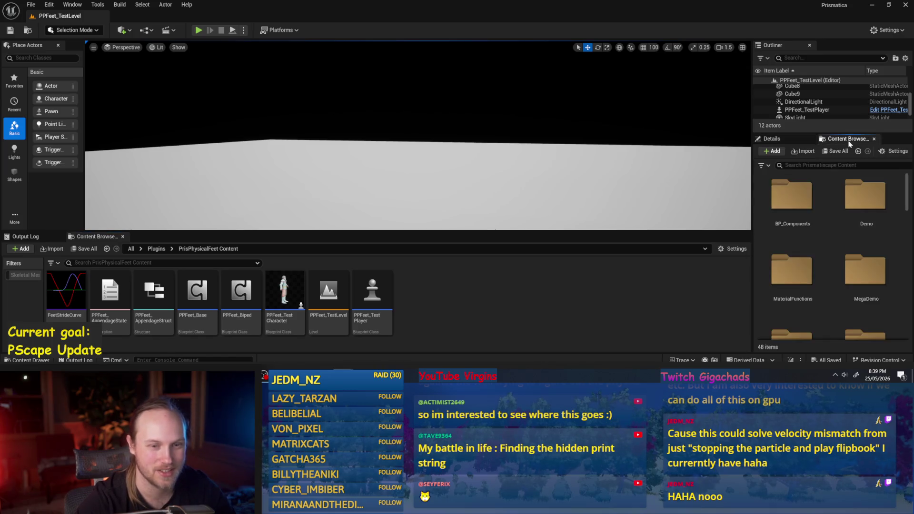
mouse_move(751, 209)
mouse_down()
mouse_move(589, 211)
mouse_move(616, 211)
mouse_up()
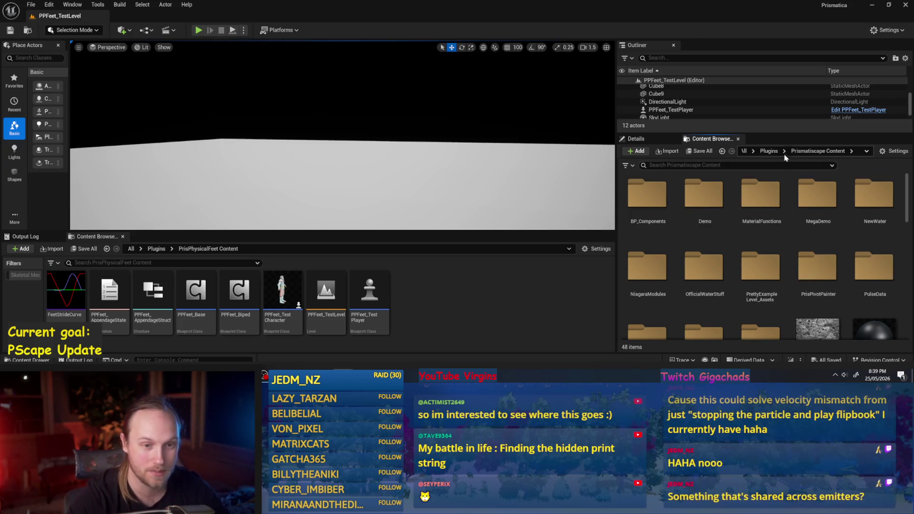
click(769, 151)
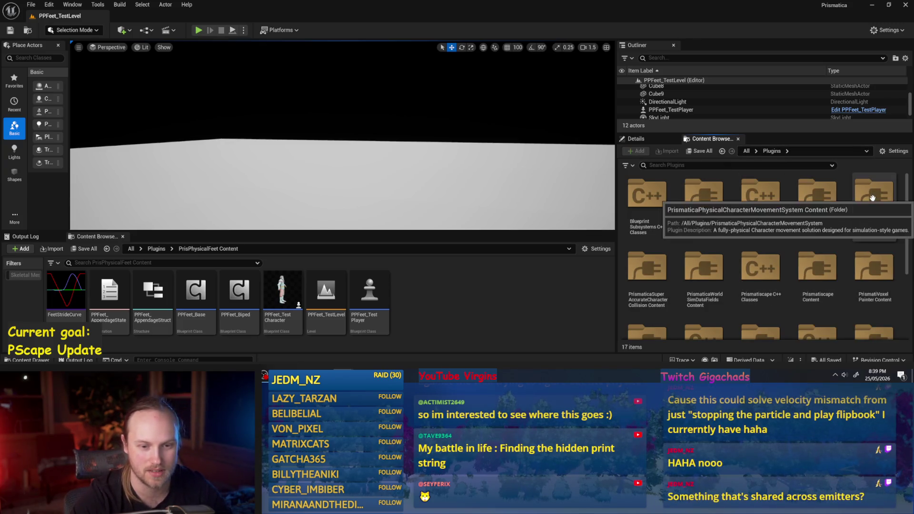
double_click(665, 209)
double_click(665, 209)
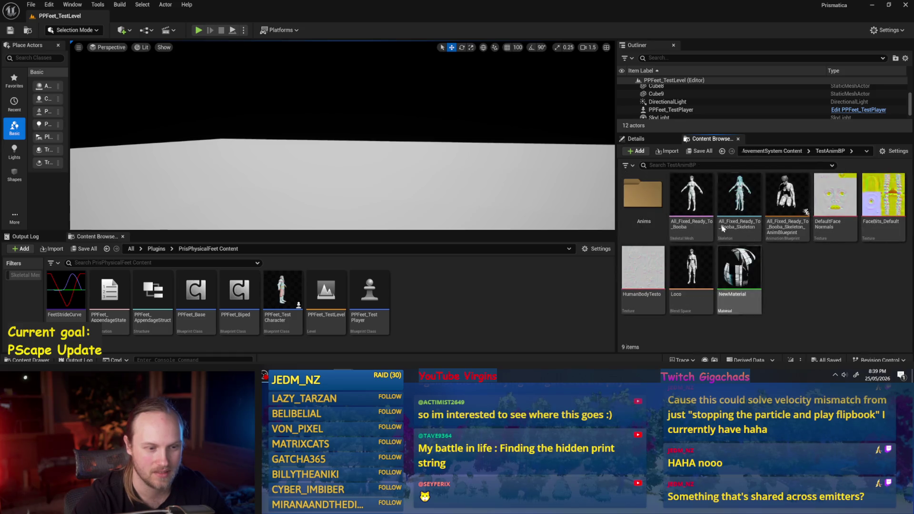
double_click(647, 192)
- Search the Anims folder for 'run' and open Run_F_400_Default
scroll(868, 279, down, 3)
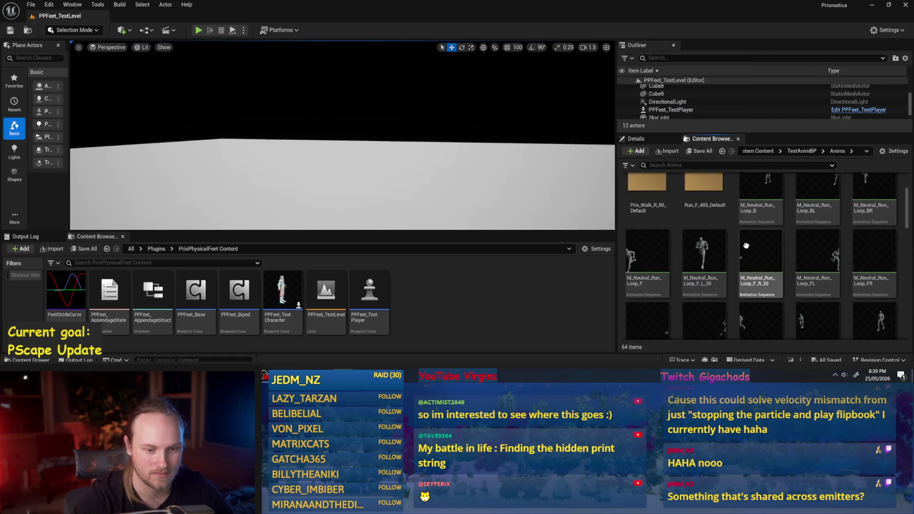
scroll(859, 277, down, 3)
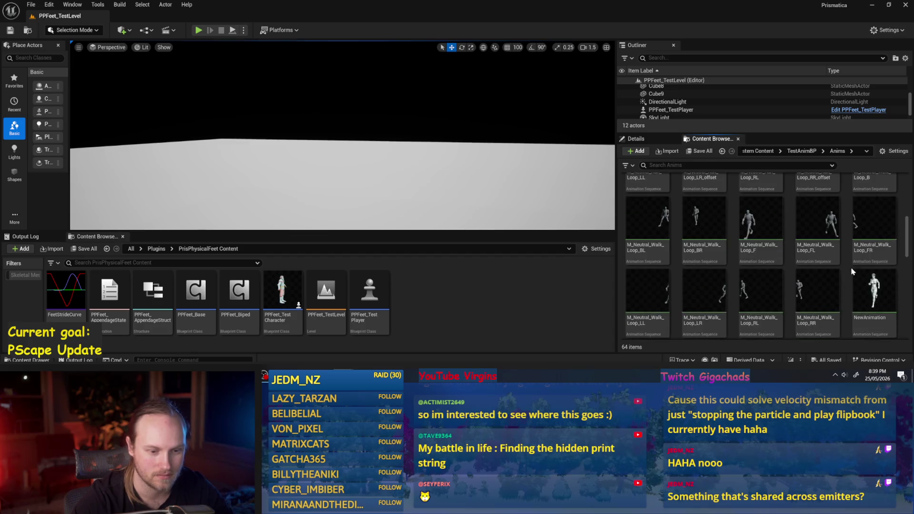
scroll(810, 277, down, 5)
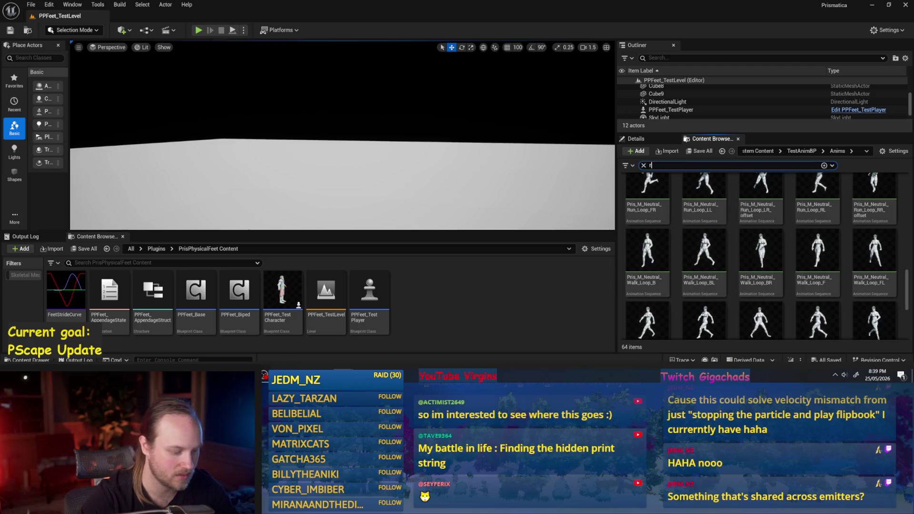
text(un)
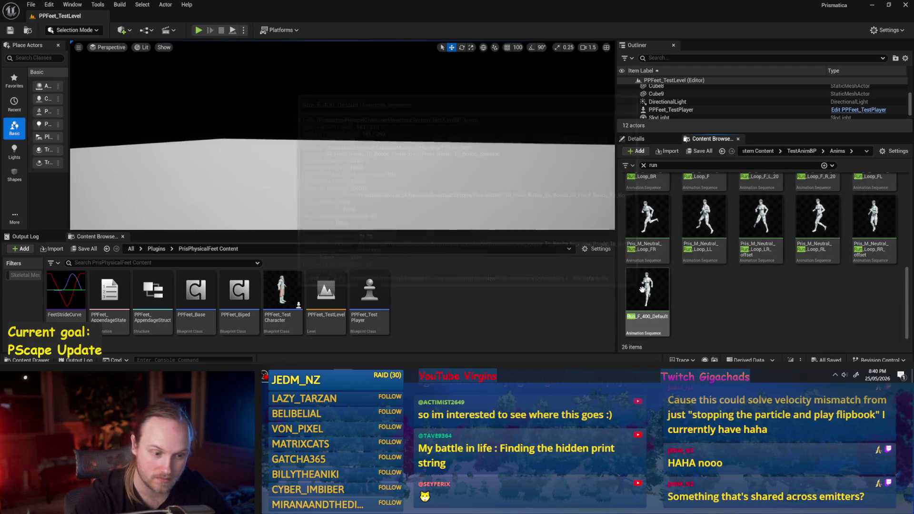
double_click(641, 289)
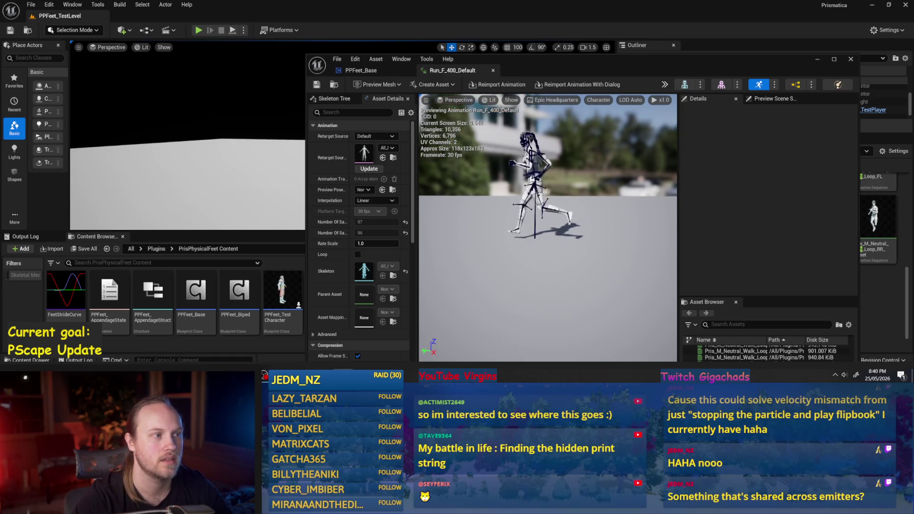
- Glance at the PPFeet_Base event graph, then return to the Run_F_400_Default preview
click(358, 71)
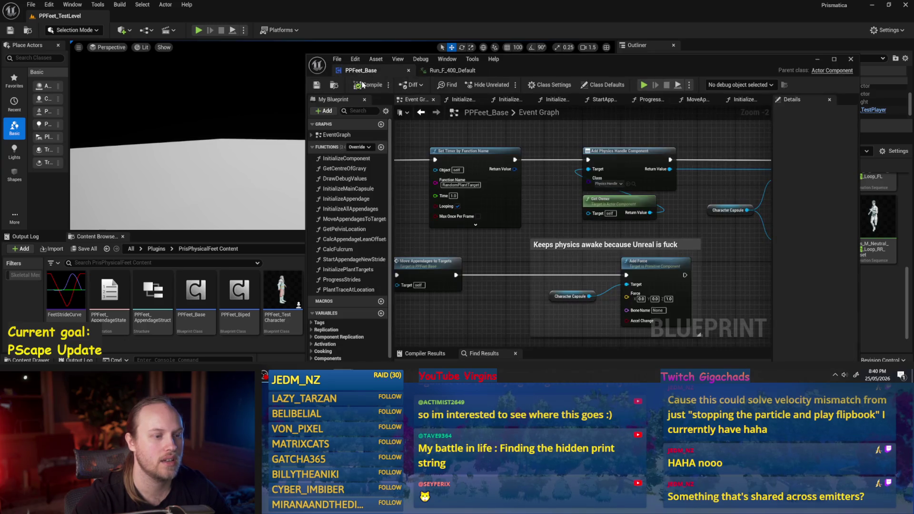
click(459, 70)
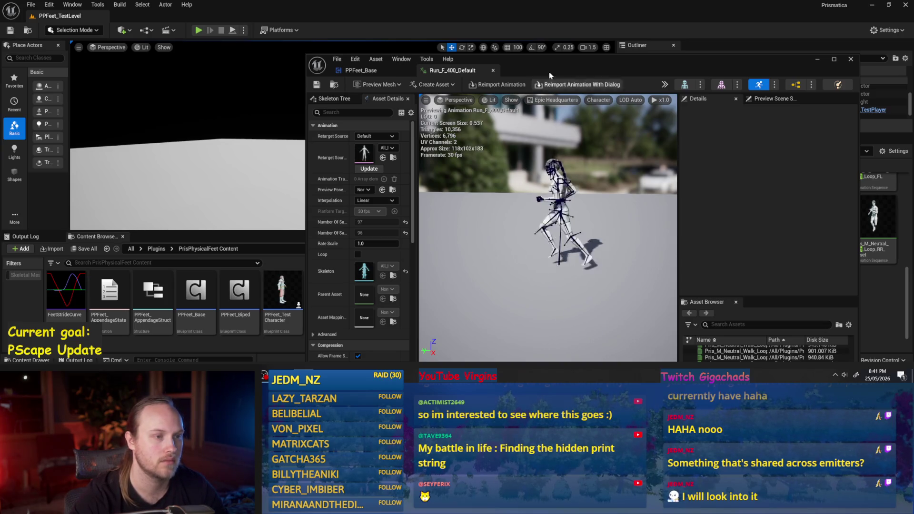
- Maximize the animation editor, enlarge the timeline and asset list, and move the camera closer
drag(538, 58, 510, 14)
double_click(511, 14)
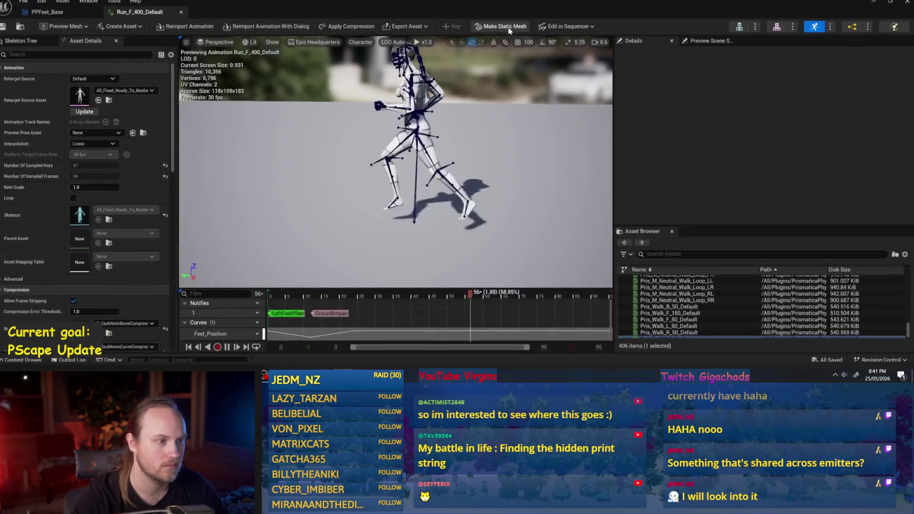
scroll(382, 295, down, 3)
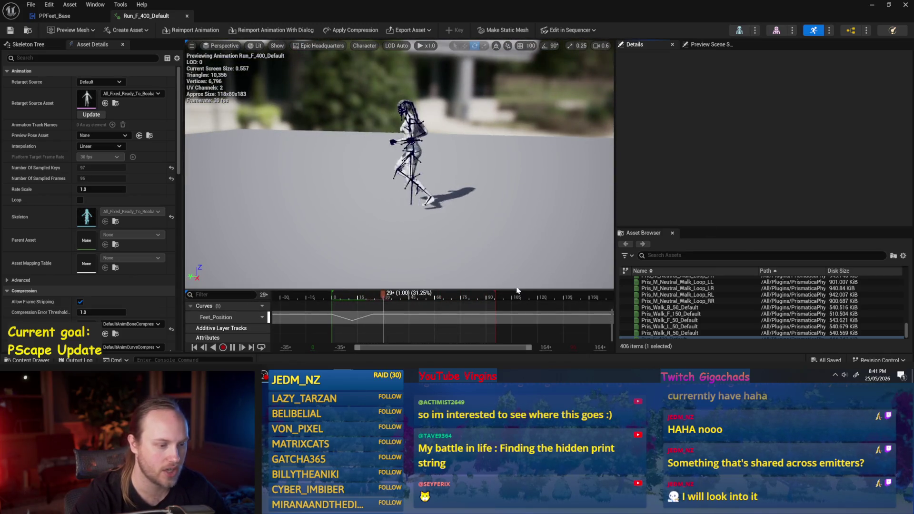
drag(510, 247, 510, 245)
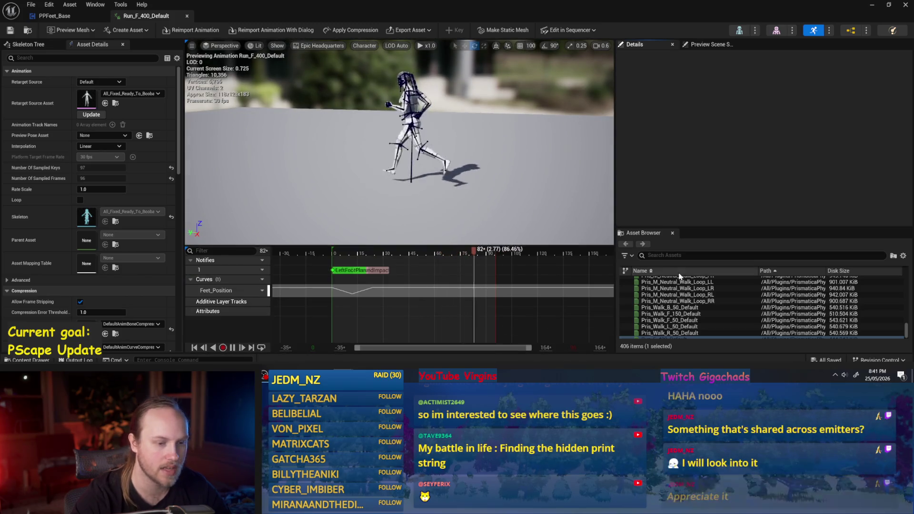
mouse_move(700, 227)
mouse_down()
mouse_move(699, 167)
mouse_move(699, 221)
mouse_up()
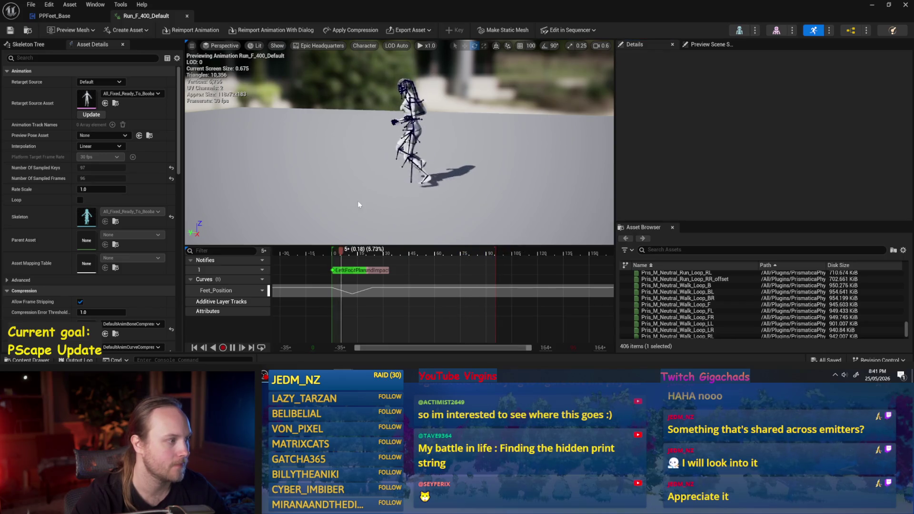
drag(353, 189, 353, 160)
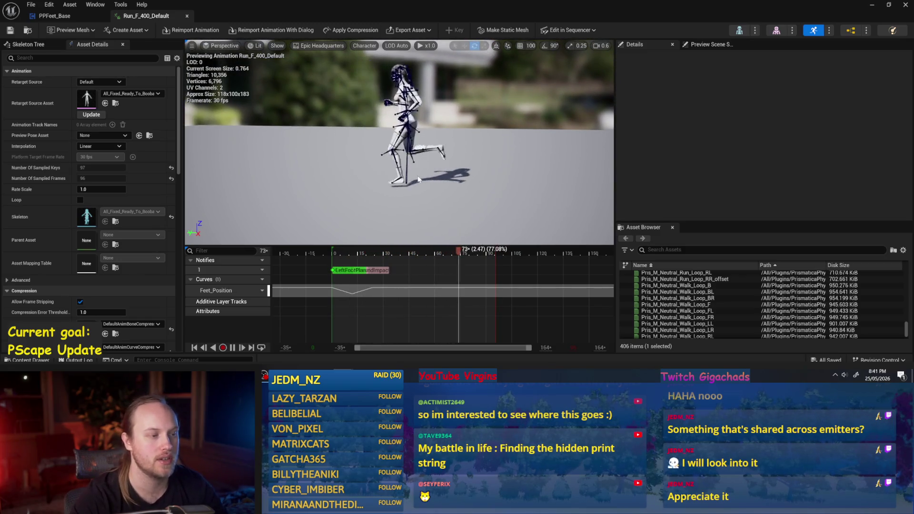
drag(419, 179, 439, 188)
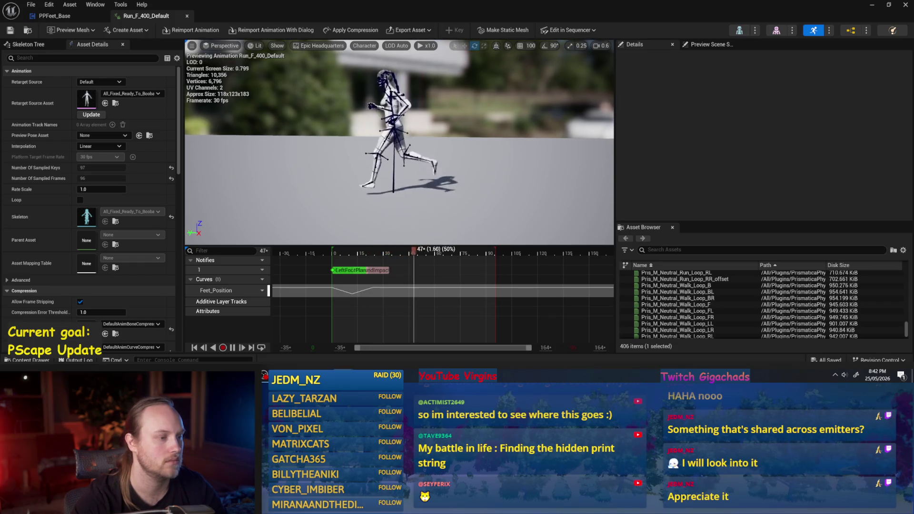
- Dismiss File Explorer and the media player, close Run_F_400_Default, and minimize the Blueprint editor
key(alt+Tab)
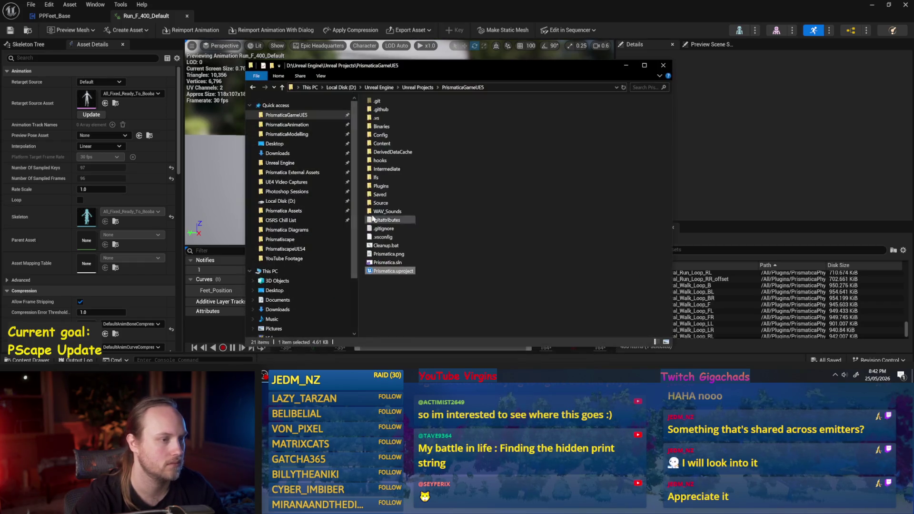
click(626, 65)
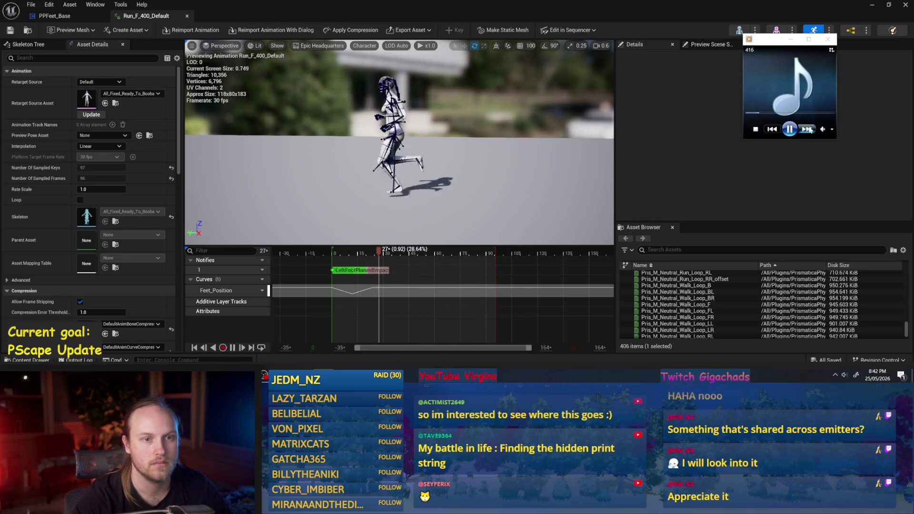
click(790, 39)
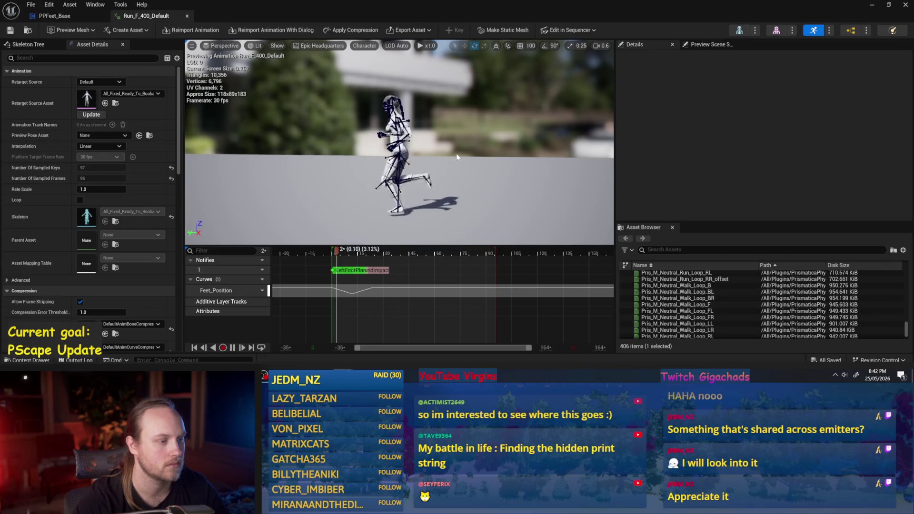
click(189, 16)
click(873, 6)
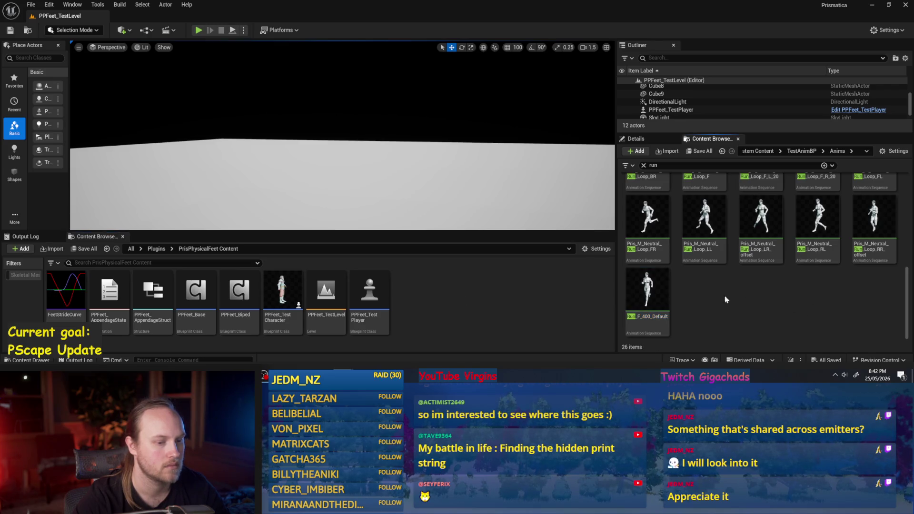
- Bring up the Anims folder's Add > Animation menu, then dismiss it with Escape
right_click(708, 298)
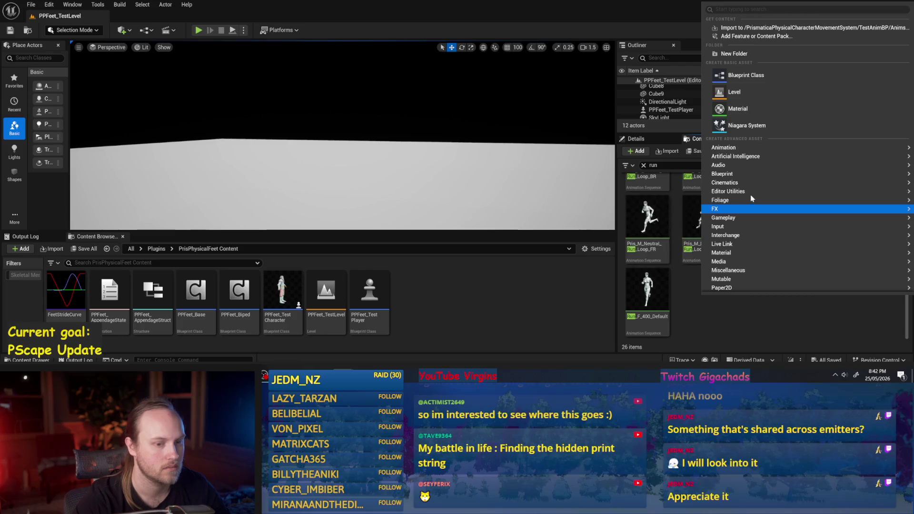
mouse_move(733, 148)
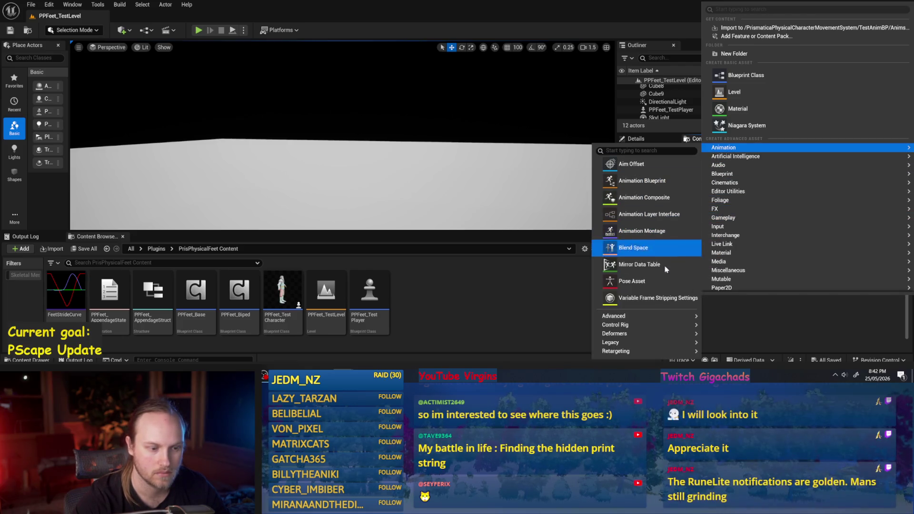
mouse_move(642, 318)
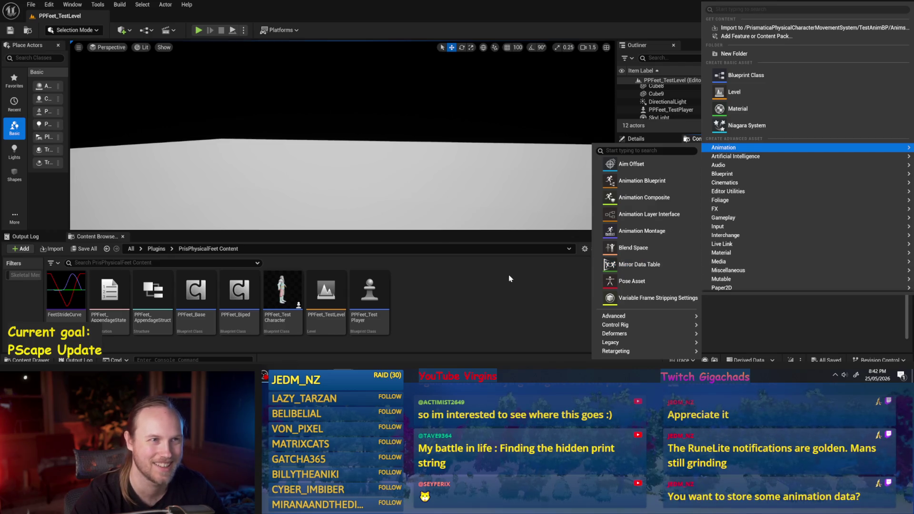
key(Escape)
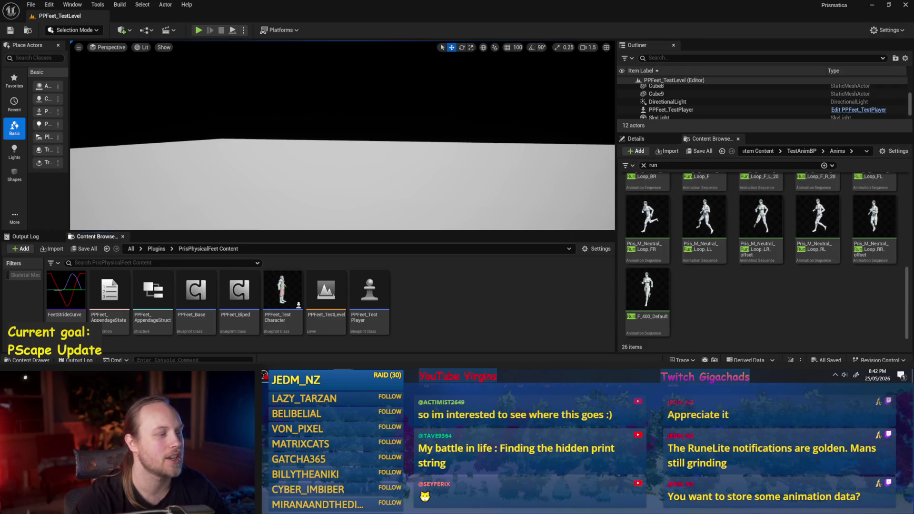
- Open Run_F_400_Default, scrub its timeline back and forth to frame 30, then hide the editor
double_click(648, 291)
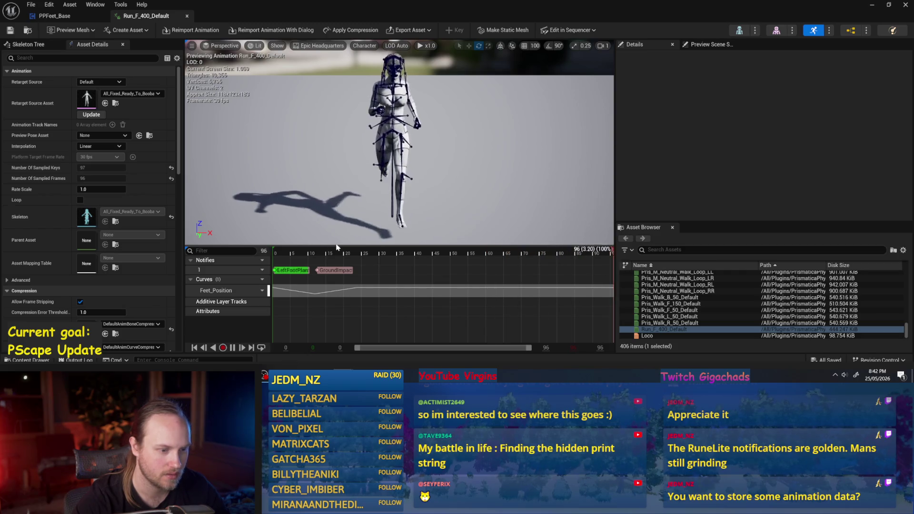
drag(336, 247, 449, 240)
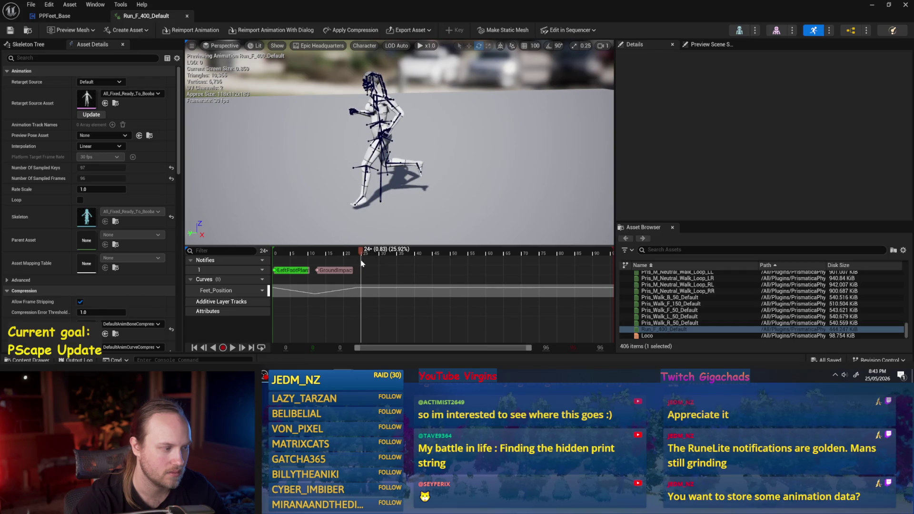
drag(360, 260, 265, 270)
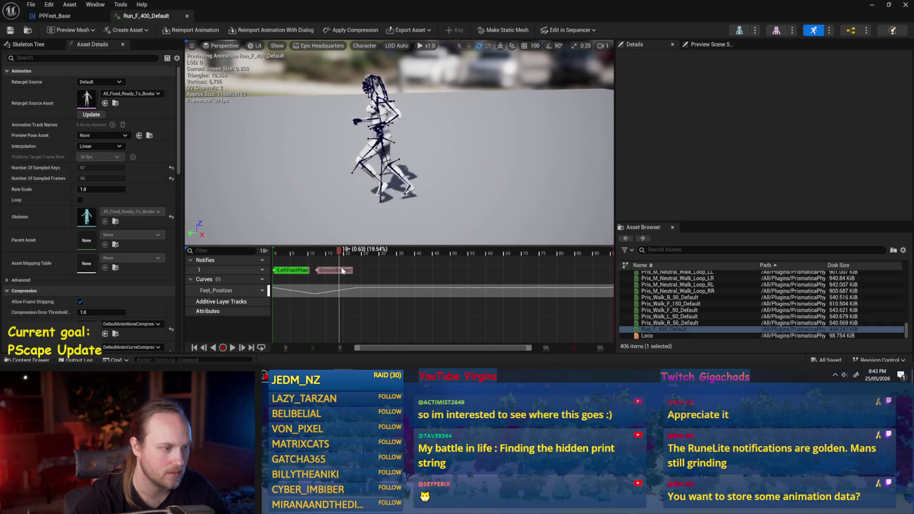
drag(368, 271, 367, 270)
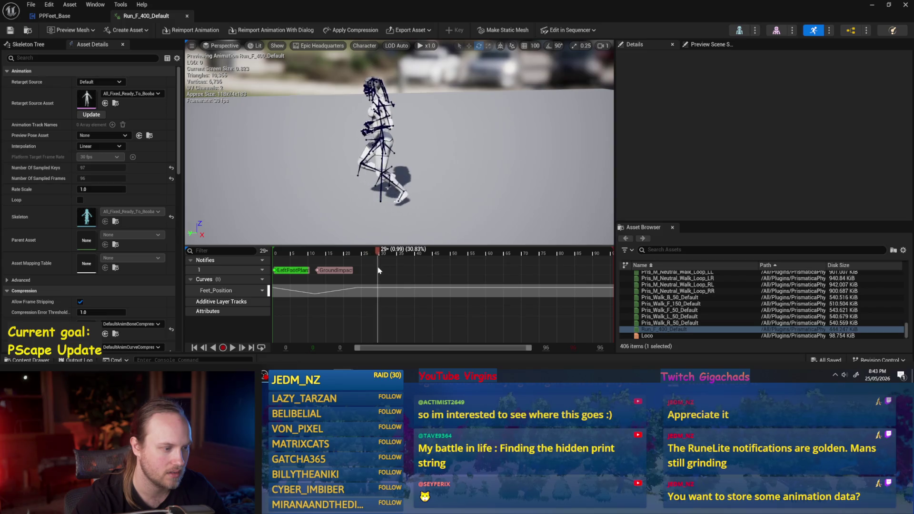
drag(379, 270, 378, 270)
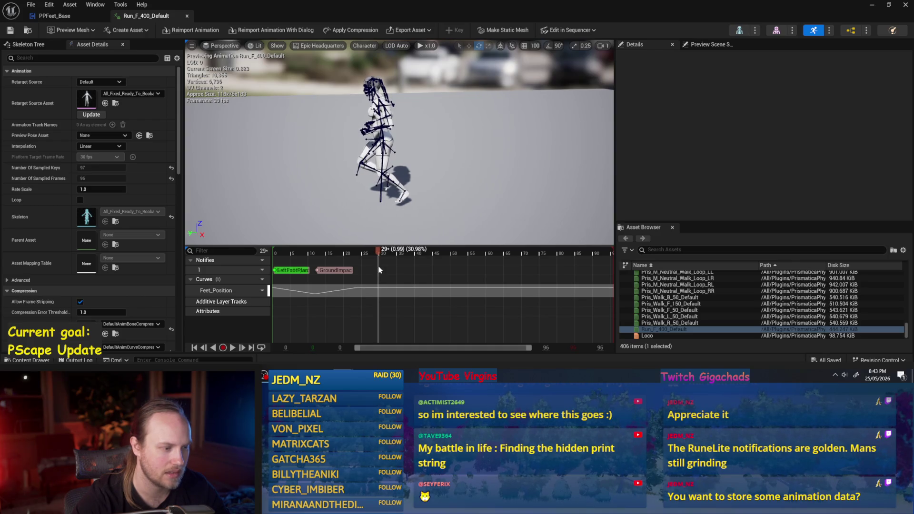
drag(379, 270, 380, 271)
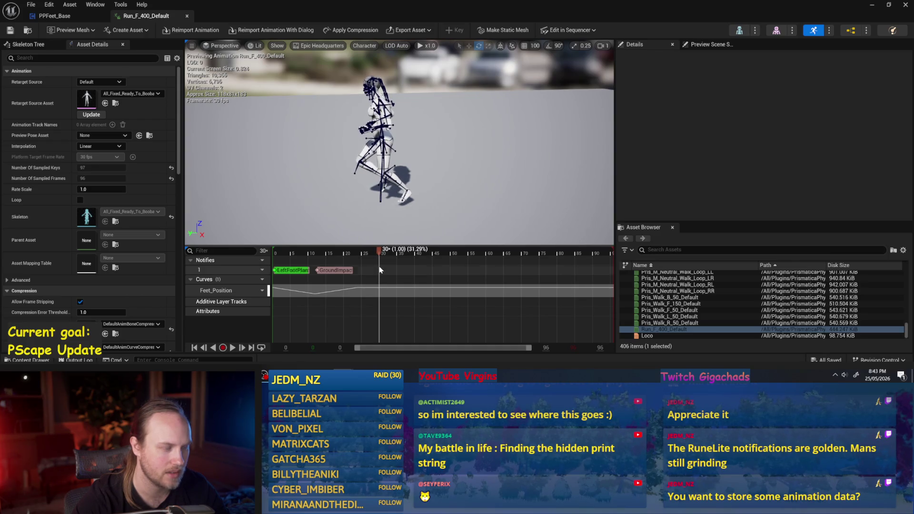
click(870, 6)
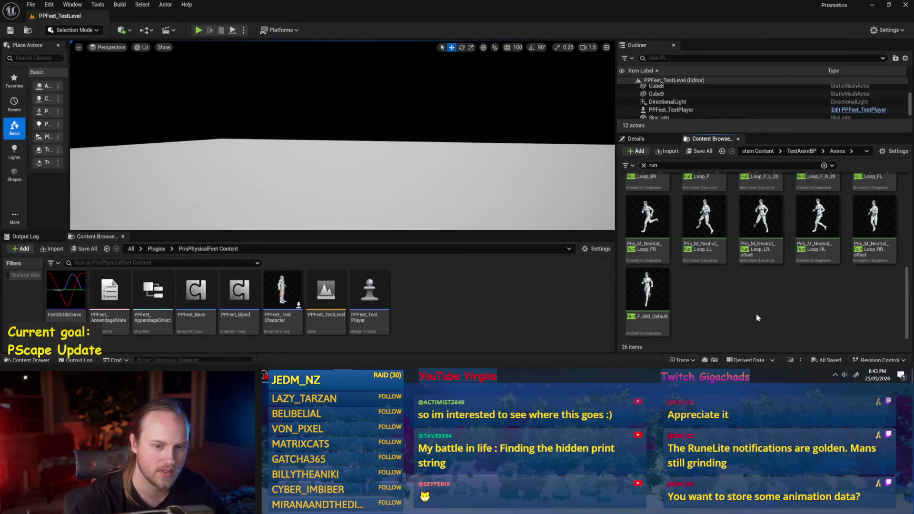
- Preview Pris_M_Neutral_Run_Loop_F from the 'run' results, then close it and minimize the editor
scroll(757, 286, up, 3)
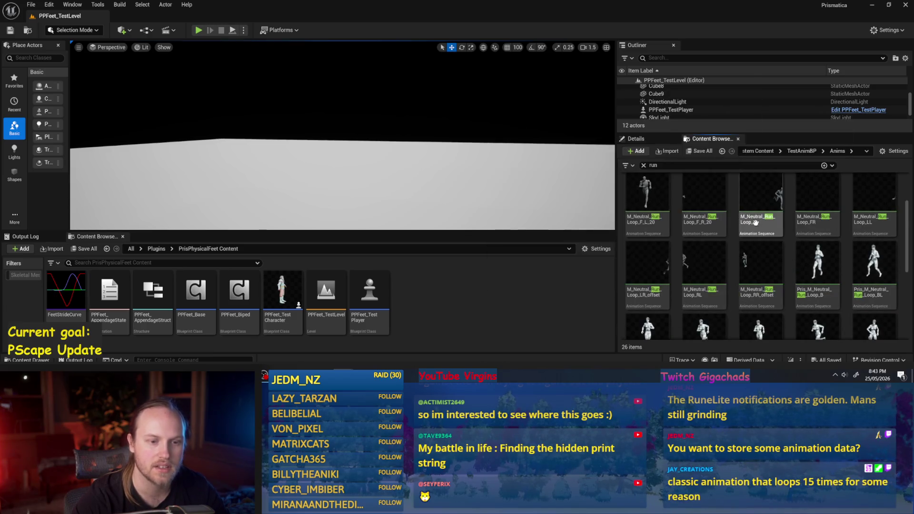
scroll(710, 215, up, 2)
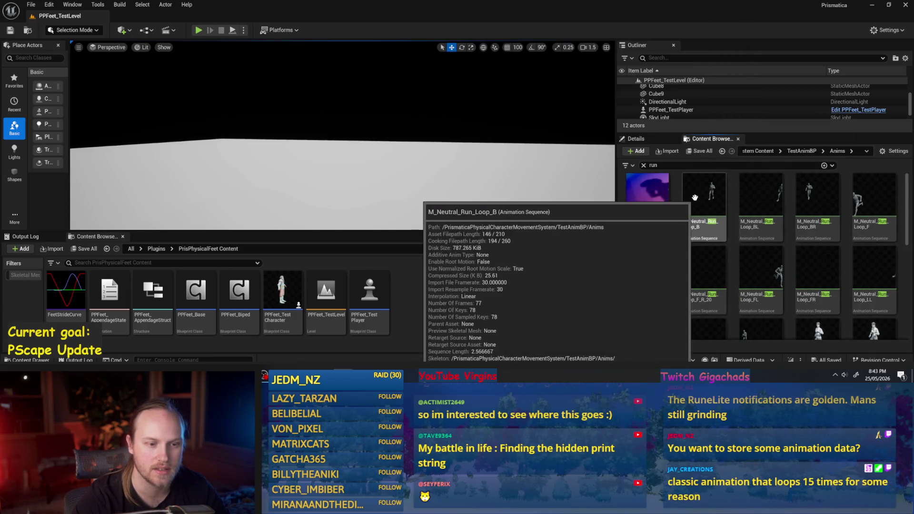
scroll(762, 206, down, 2)
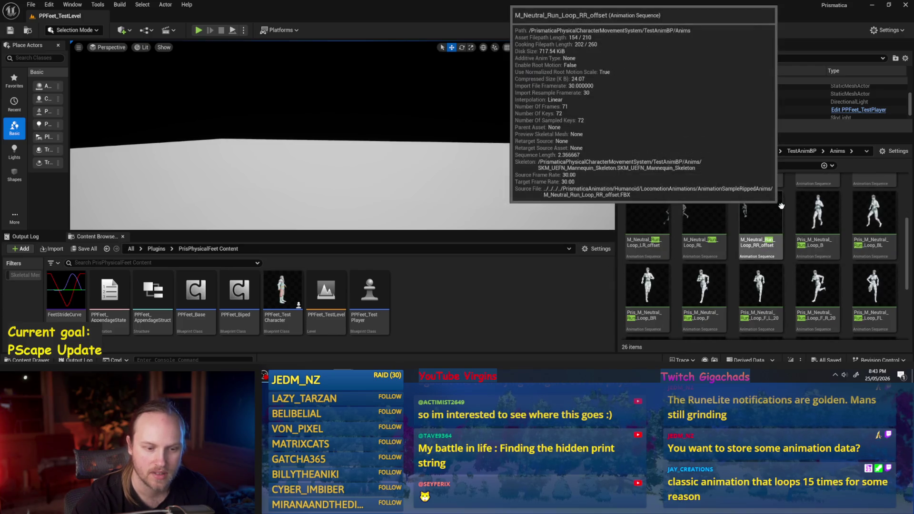
scroll(772, 229, down, 3)
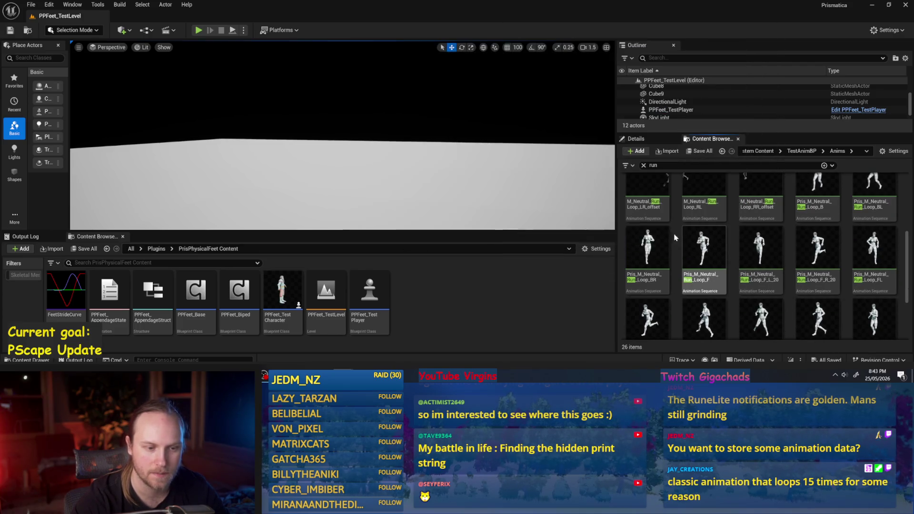
double_click(704, 245)
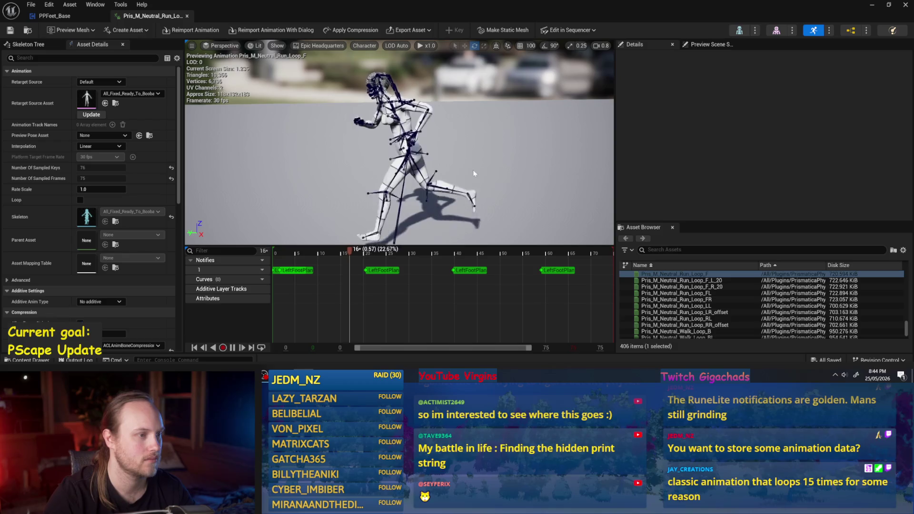
click(186, 17)
click(869, 8)
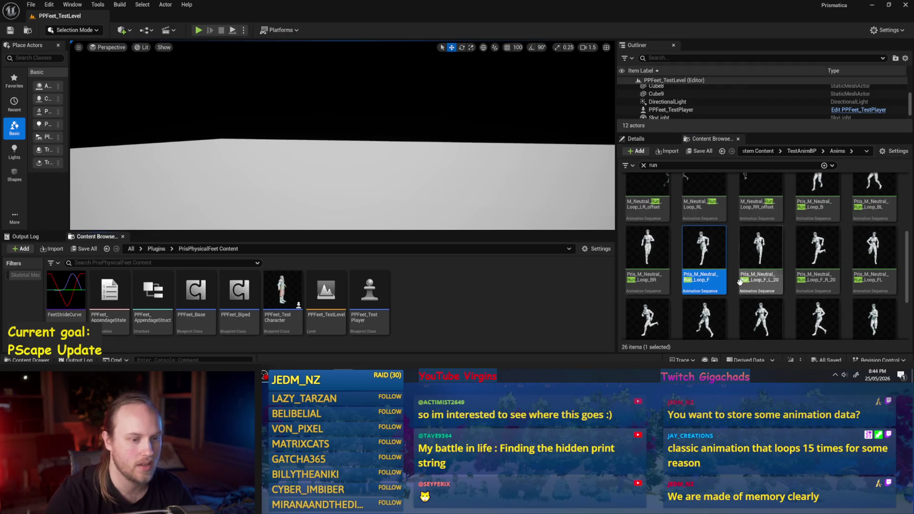
- Preview Pris_M_Neutral_Run_Loop_LL, close it, and clear the 'run' search filter
scroll(740, 283, down, 2)
double_click(697, 246)
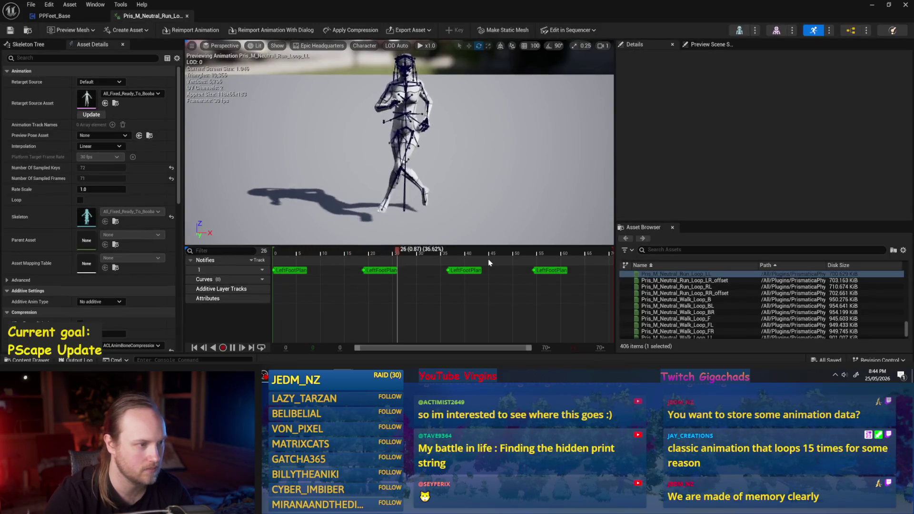
click(906, 5)
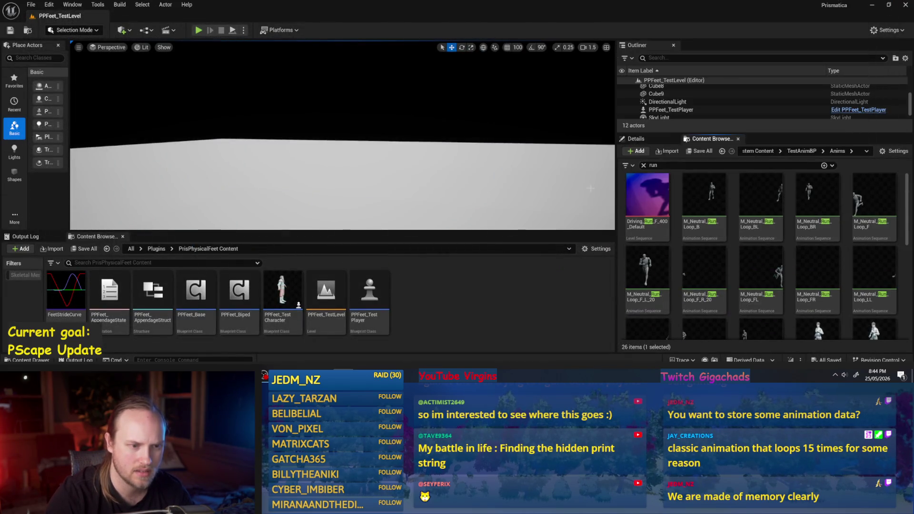
click(906, 190)
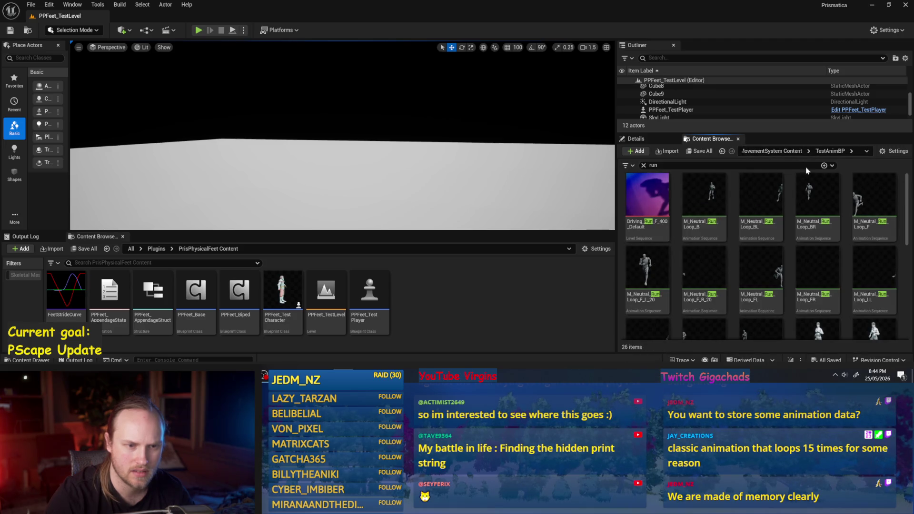
click(779, 165)
key(BackSpace)
key(BackSpace)
key(BackSpace)
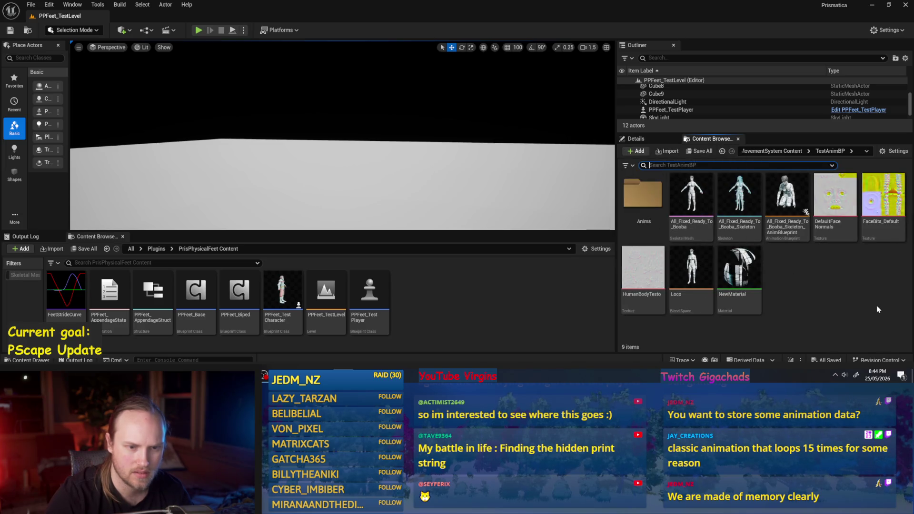
- In Anims > Run_F_400_Default, play the Driving_Run_F_400_Default level sequence, then close it
double_click(639, 200)
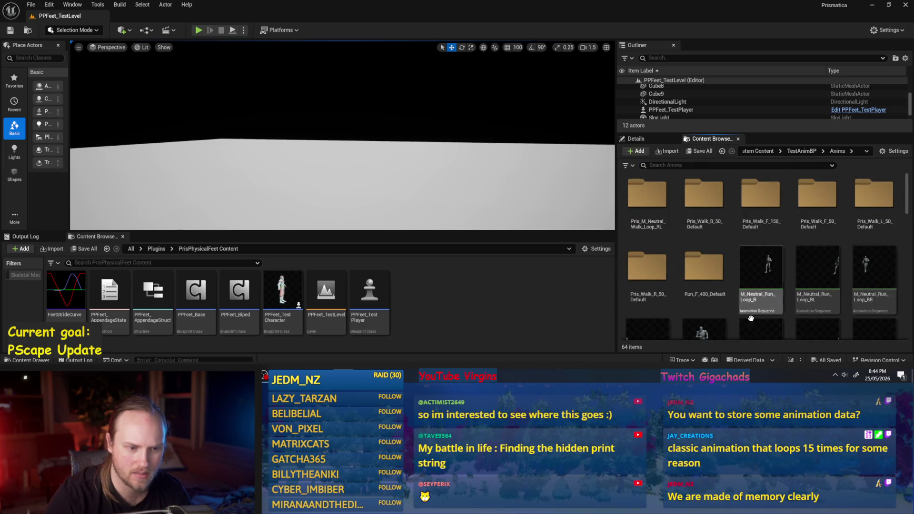
double_click(703, 267)
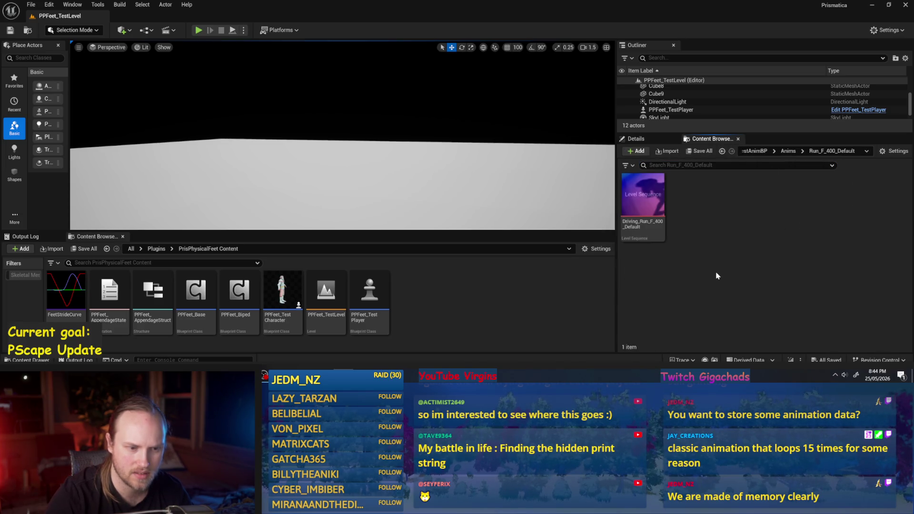
click(647, 192)
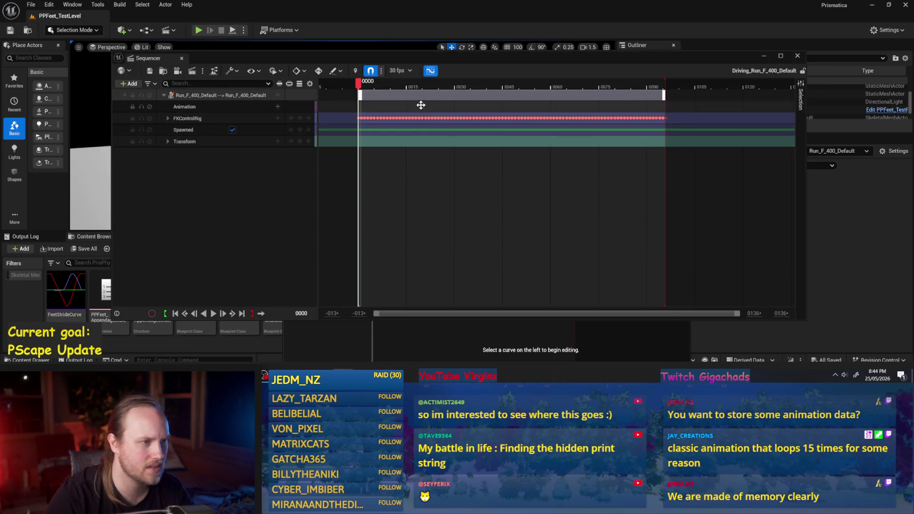
key(space)
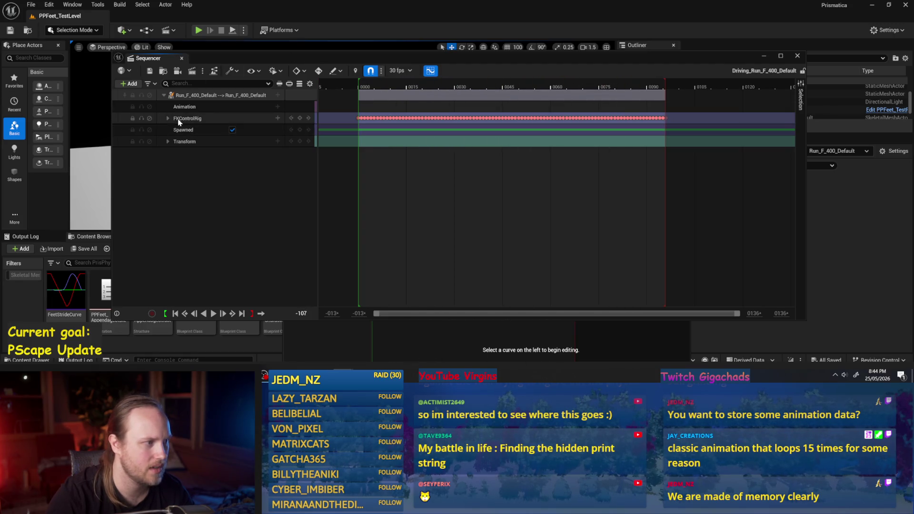
click(181, 58)
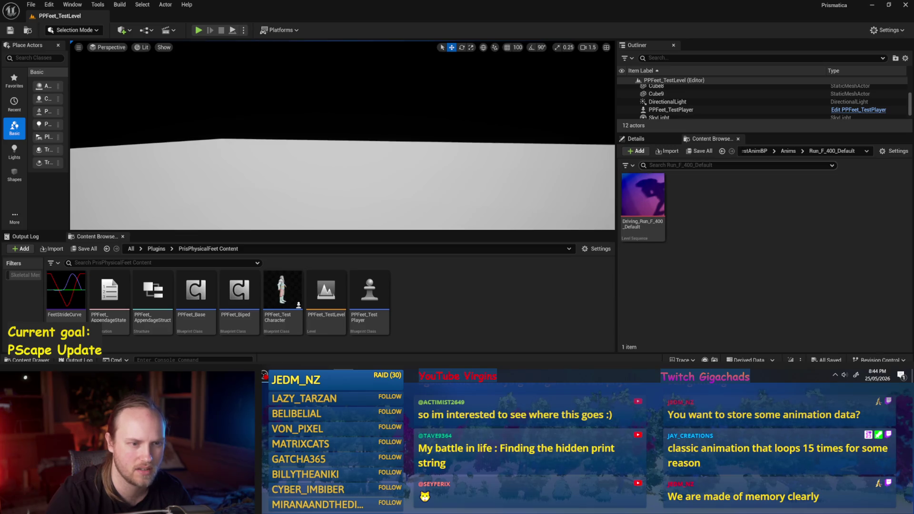
- Back in the Anims folder, open the NewAnimation animation, then close it
click(723, 151)
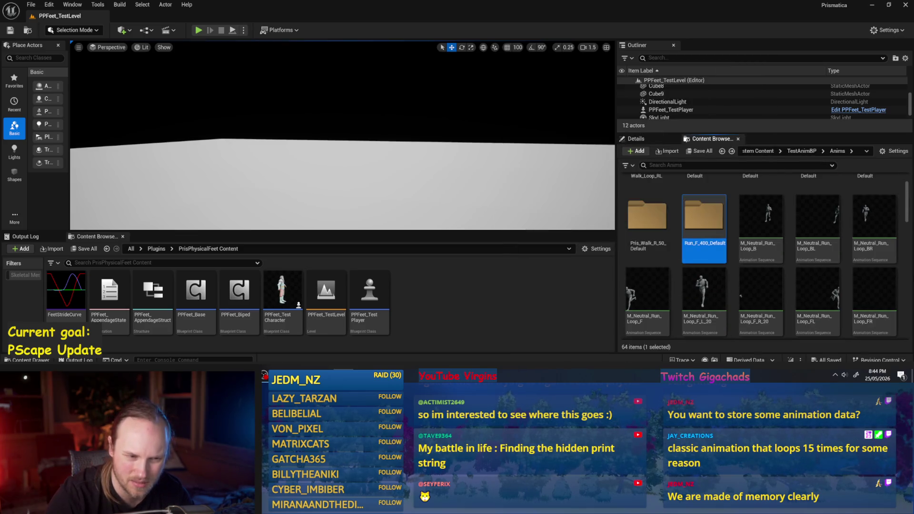
scroll(865, 314, up, 1)
scroll(869, 307, down, 3)
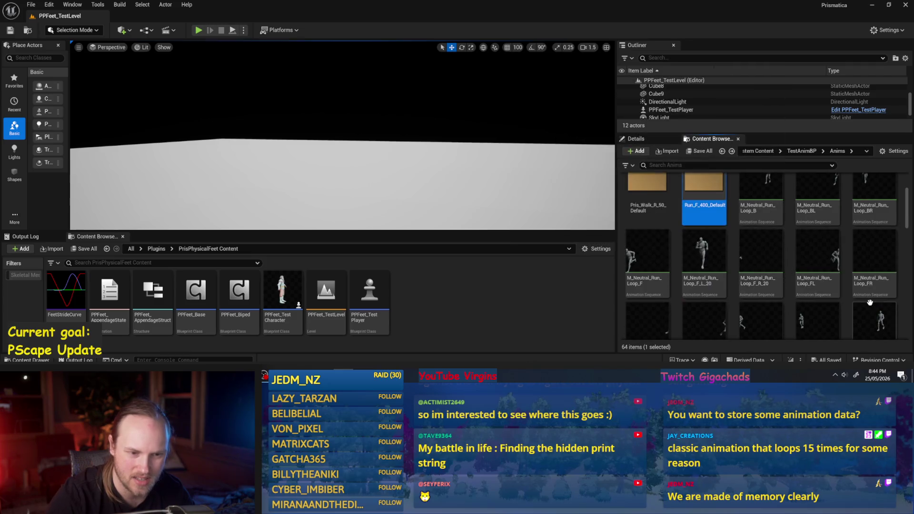
scroll(871, 295, down, 3)
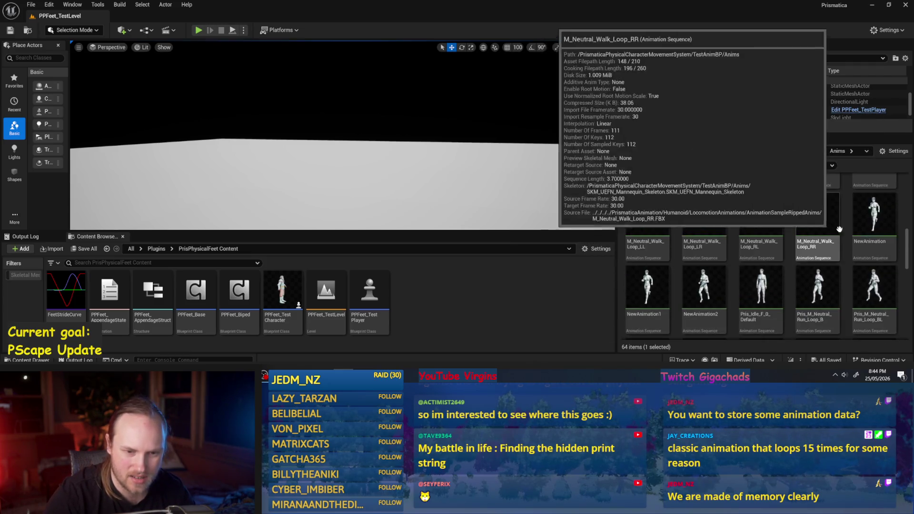
click(647, 286)
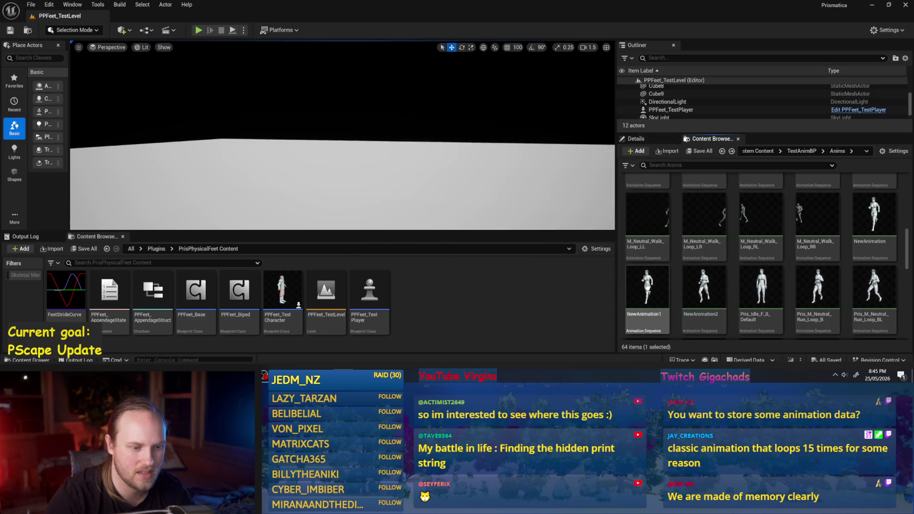
double_click(875, 217)
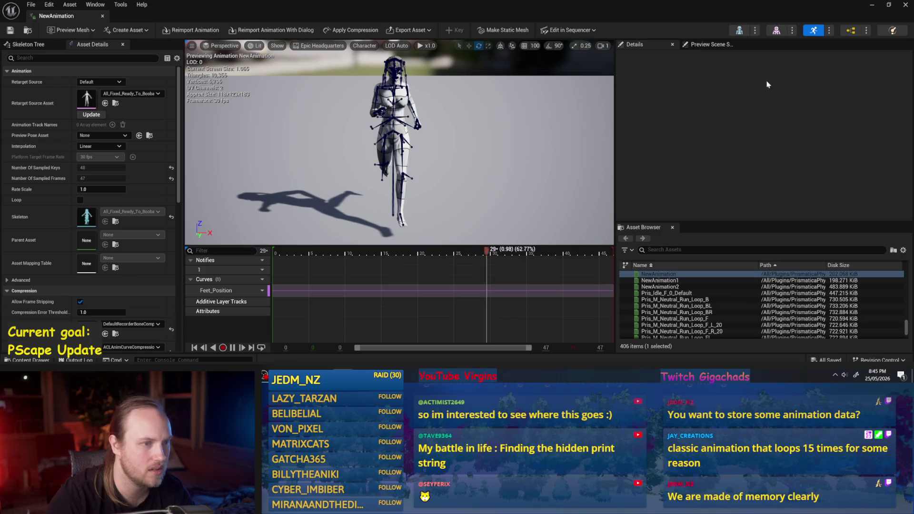
click(905, 5)
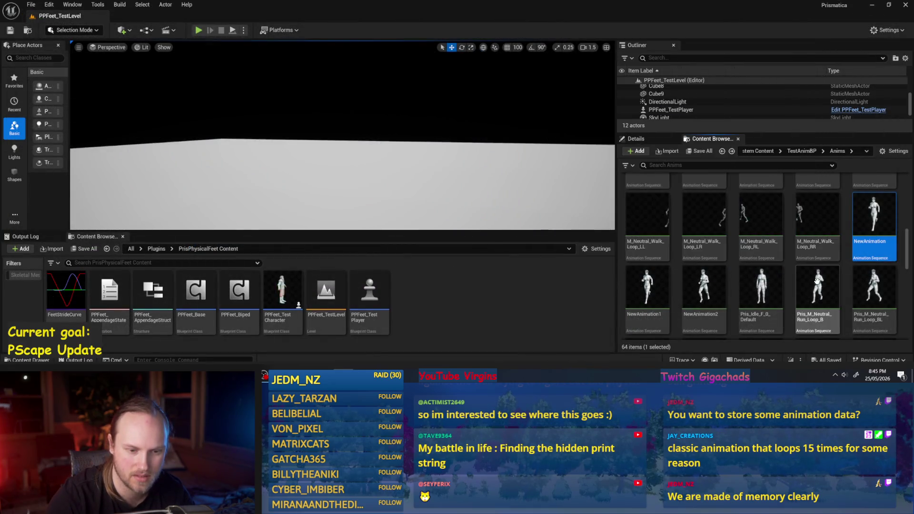
- Scrub and orbit Pris_M_Neutral_Run_Loop_B near frame 9, close it, and reopen Run_F_400_Default
double_click(818, 285)
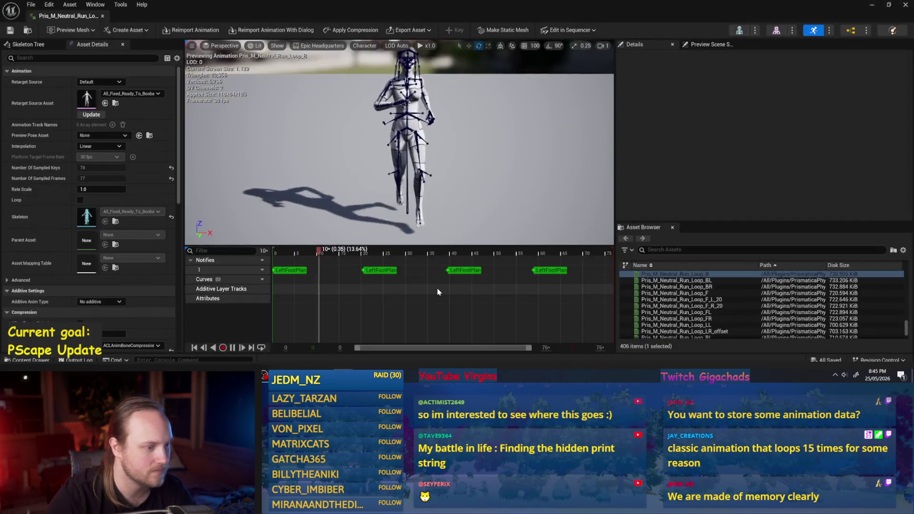
click(276, 251)
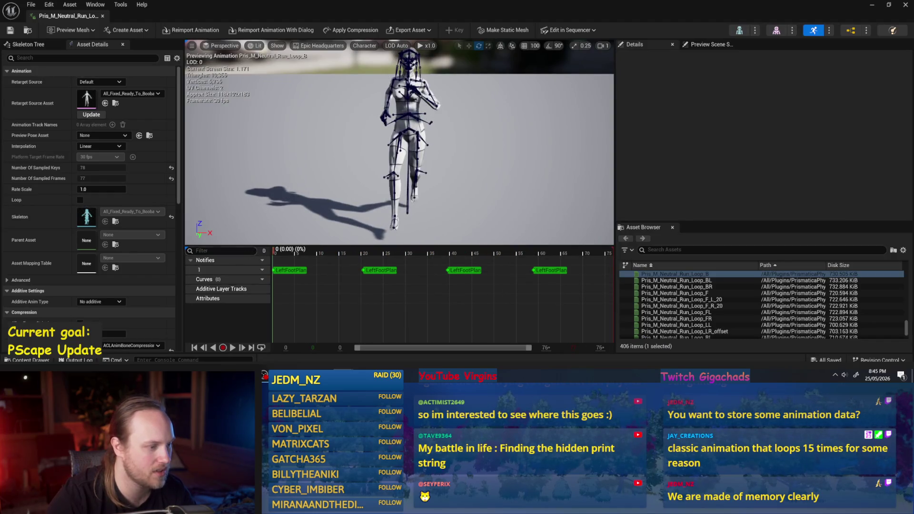
mouse_move(281, 255)
mouse_down()
mouse_move(612, 254)
mouse_move(251, 251)
mouse_up()
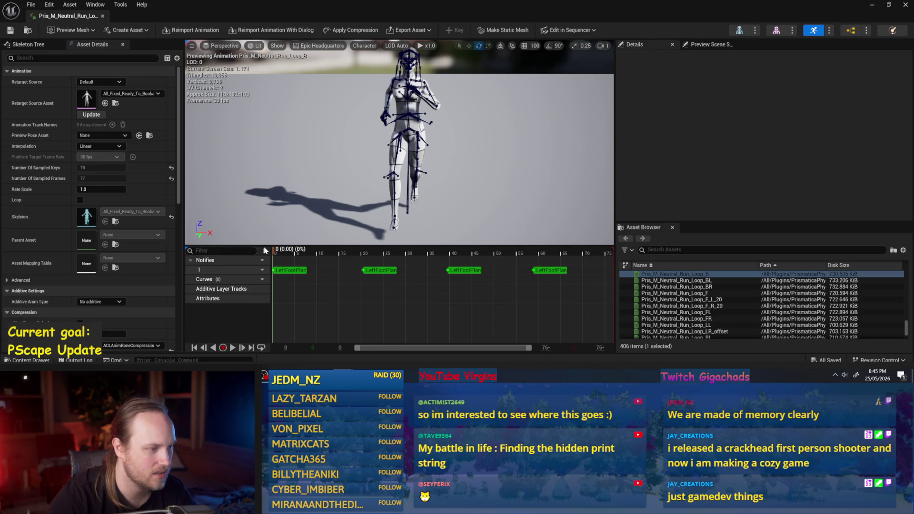
mouse_move(399, 143)
alt+mouse_down()
mouse_move(333, 142)
mouse_move(390, 143)
alt+mouse_up()
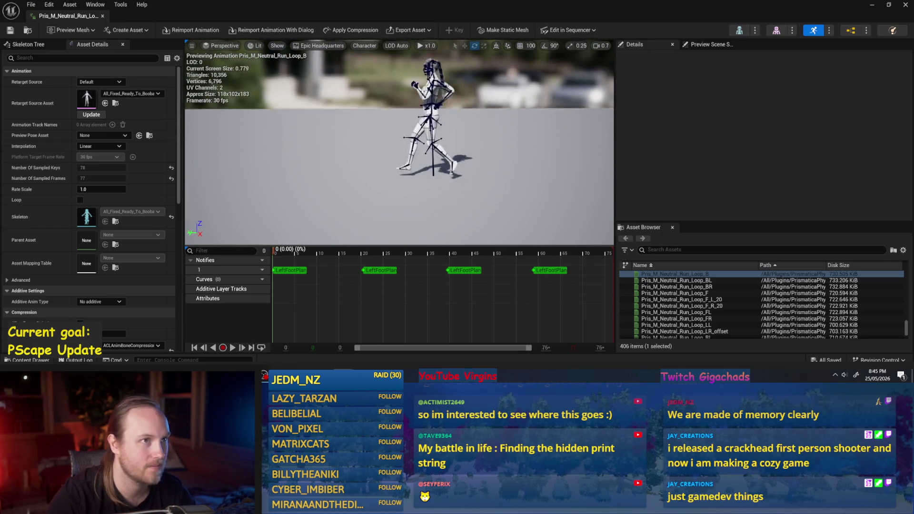
mouse_move(535, 102)
mouse_down()
mouse_move(477, 119)
mouse_move(500, 119)
mouse_up()
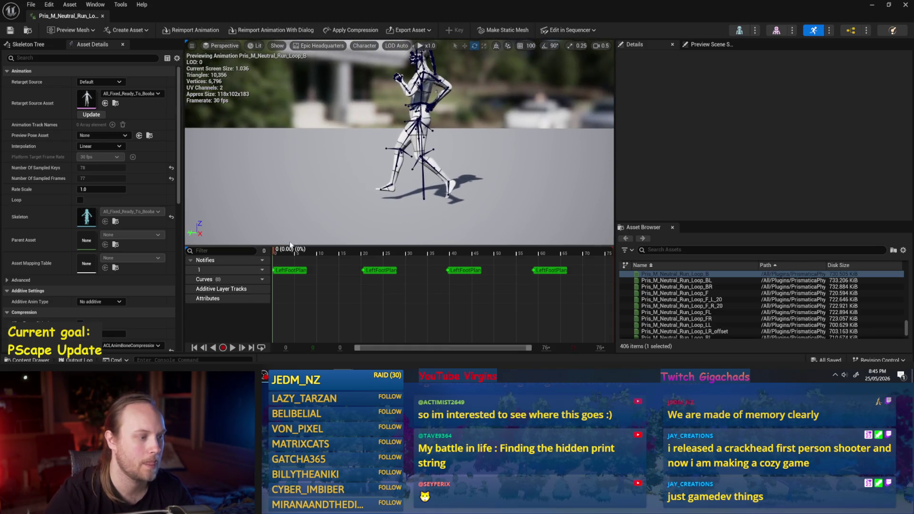
mouse_move(276, 252)
mouse_down()
mouse_move(285, 253)
mouse_move(259, 256)
mouse_move(333, 256)
mouse_move(255, 256)
mouse_up()
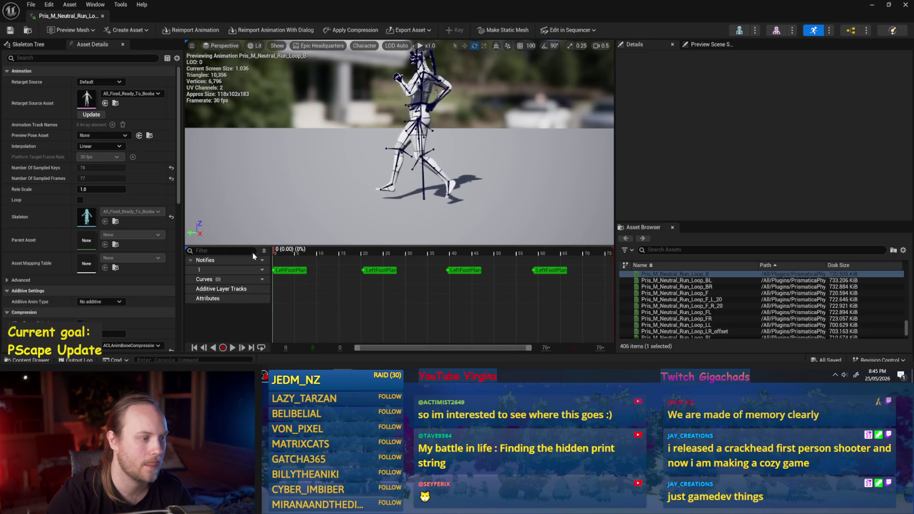
click(102, 15)
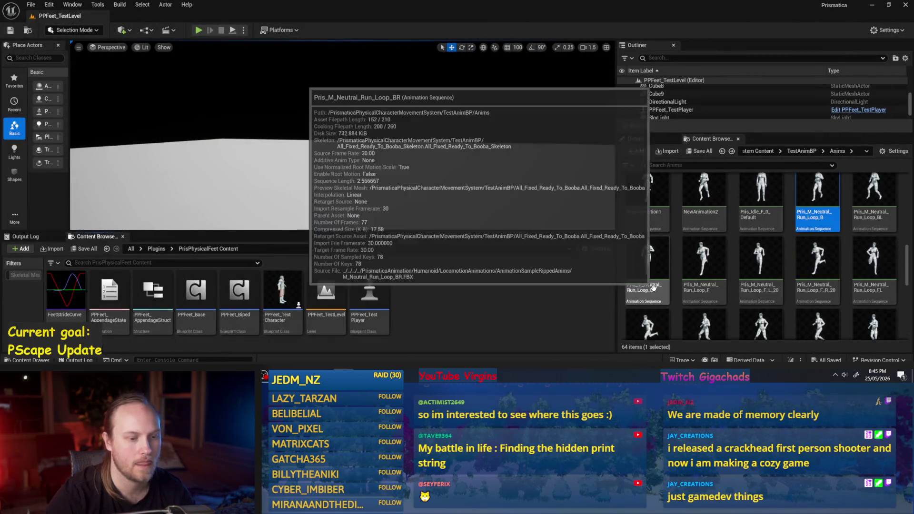
scroll(693, 292, down, 10)
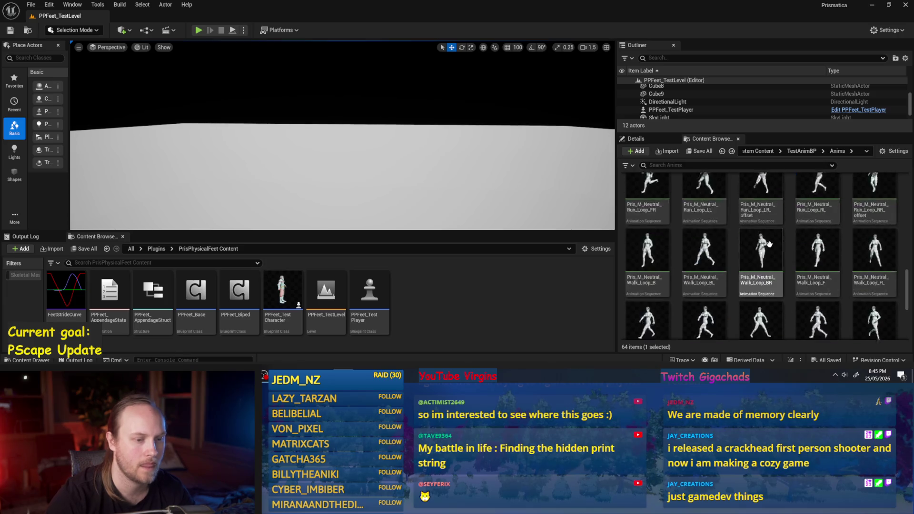
double_click(648, 293)
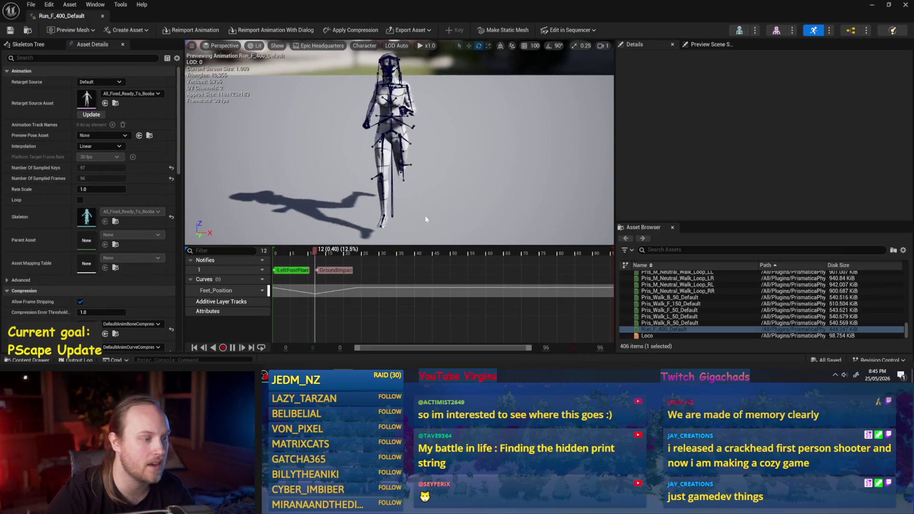
key(space)
mouse_move(336, 257)
mouse_down()
mouse_move(260, 251)
mouse_move(309, 252)
mouse_move(279, 252)
mouse_up()
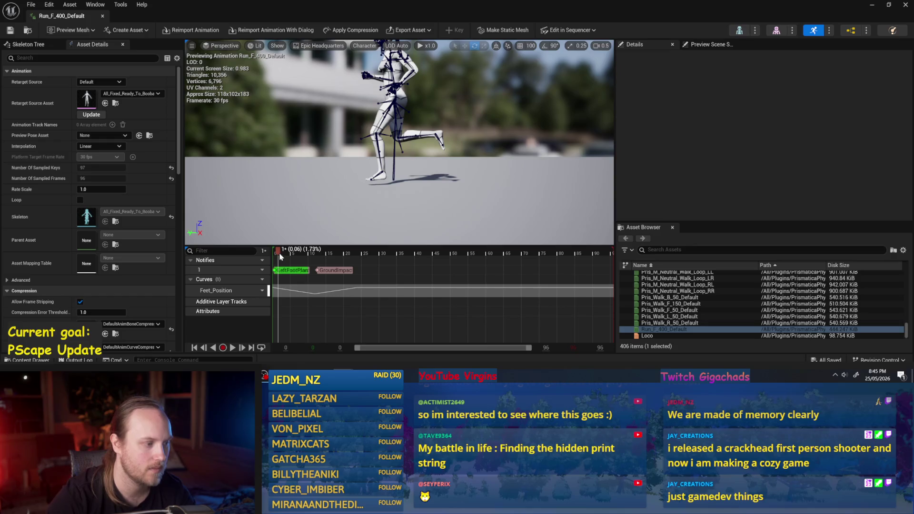
drag(282, 250, 365, 258)
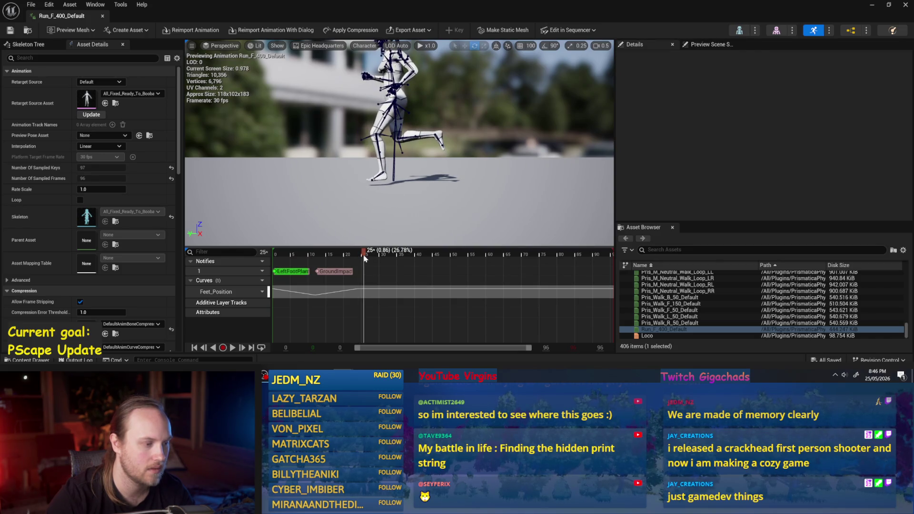
drag(365, 257, 363, 257)
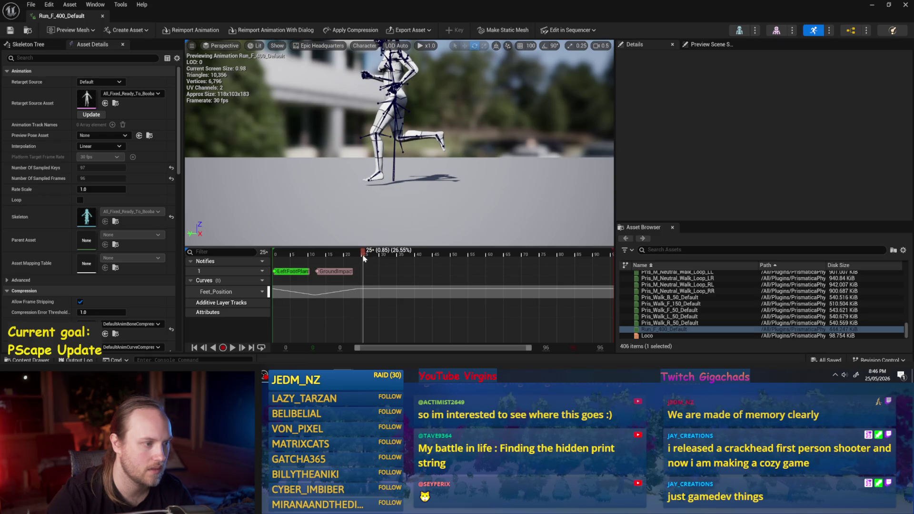
mouse_move(367, 258)
mouse_down()
mouse_move(381, 257)
mouse_move(365, 258)
mouse_up()
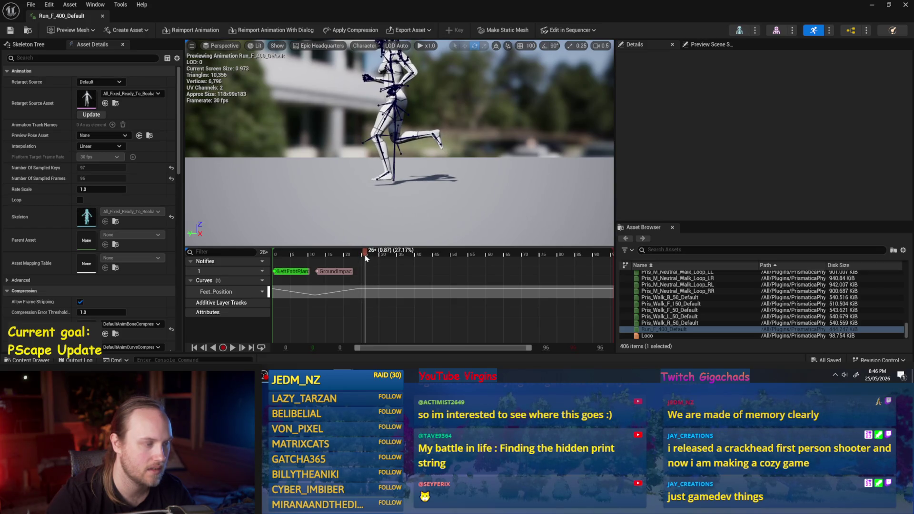
mouse_move(365, 258)
mouse_down()
mouse_move(453, 257)
mouse_move(367, 256)
mouse_up()
key(space)
key(space)
drag(303, 253, 320, 255)
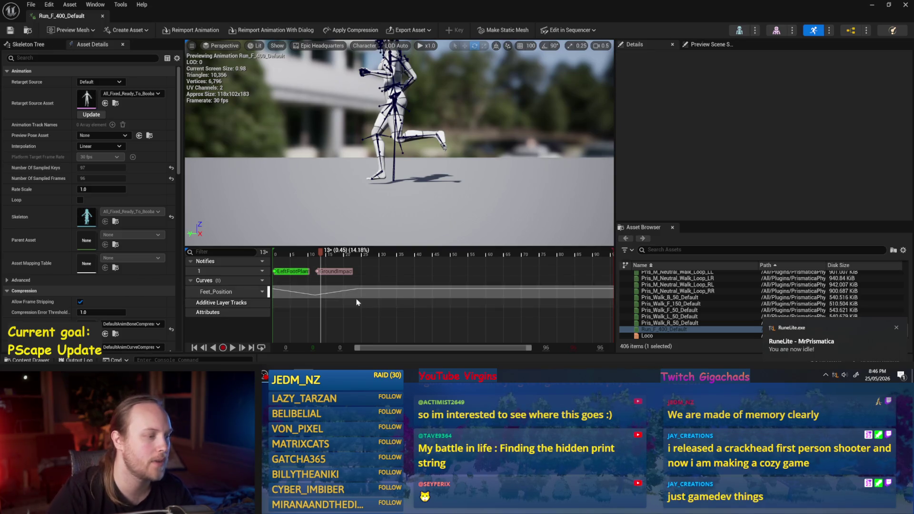
drag(321, 255, 321, 256)
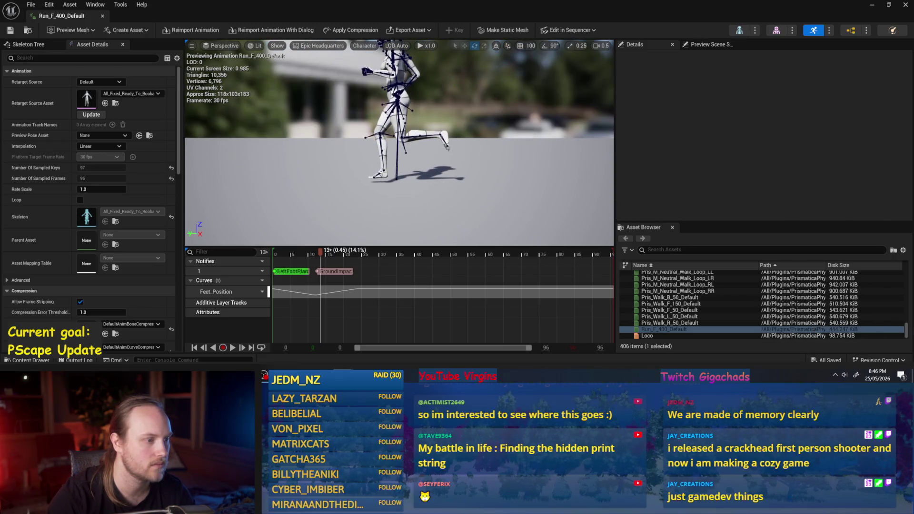
click(383, 174)
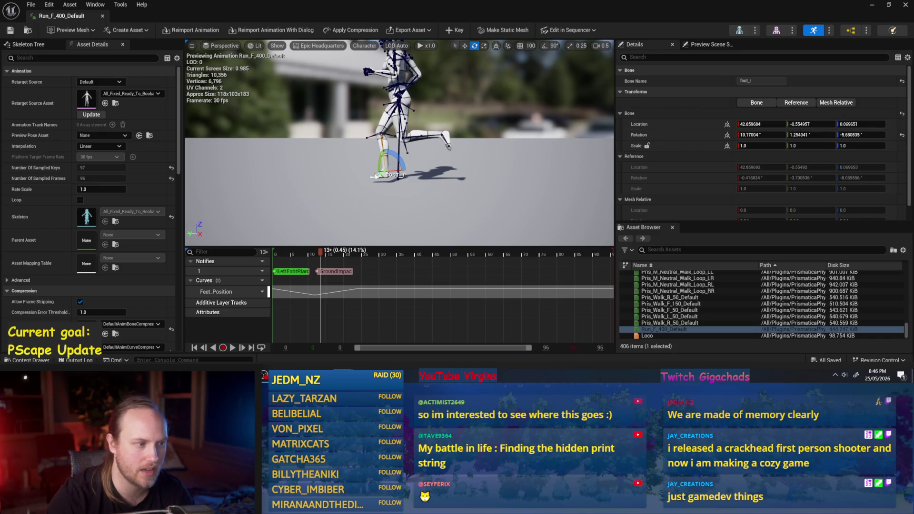
drag(322, 257, 322, 257)
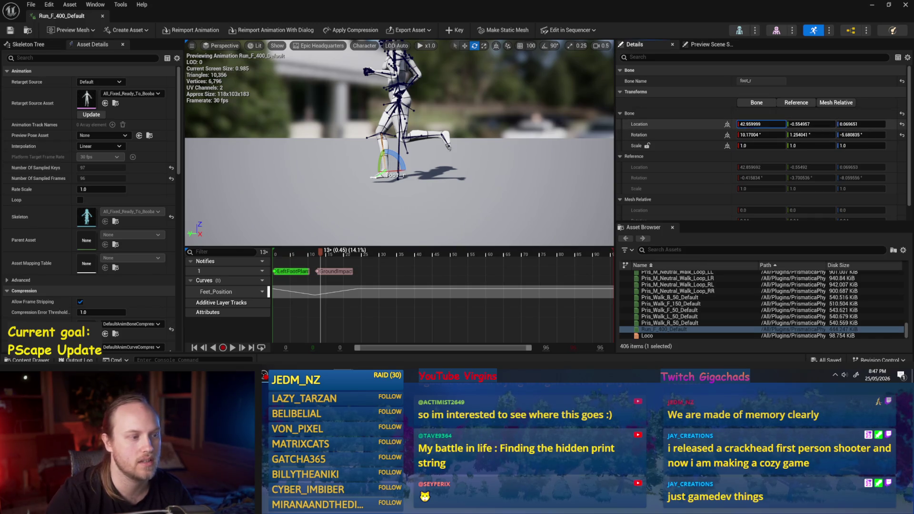
mouse_move(761, 123)
mouse_down()
mouse_move(741, 125)
mouse_move(766, 136)
mouse_up()
key(ctrl+z)
click(339, 255)
mouse_move(340, 256)
mouse_down()
mouse_move(291, 256)
mouse_move(323, 254)
mouse_up()
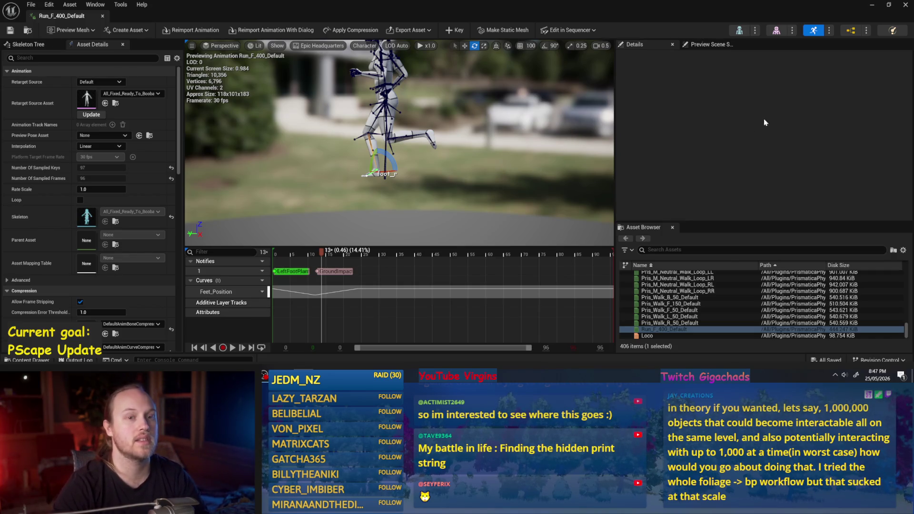
click(871, 6)
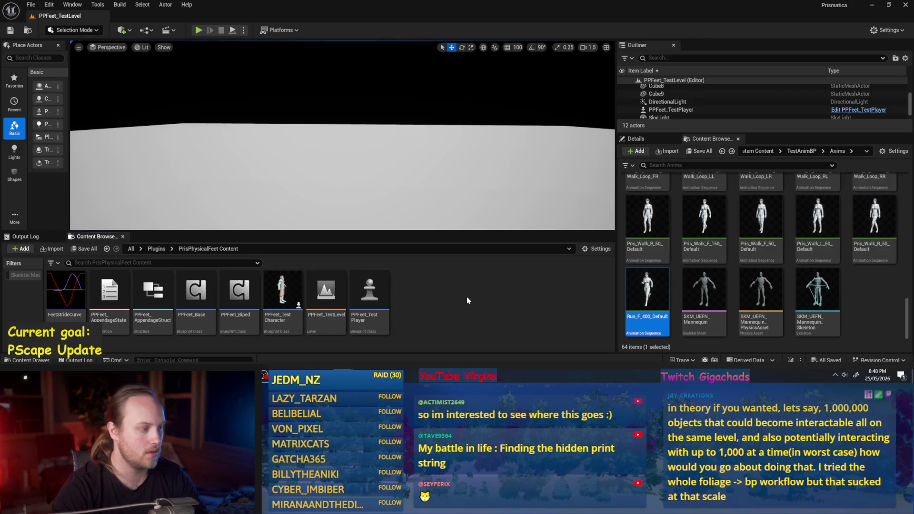
- Create a FoliageInstancedStaticMeshComponent-based Blueprint class, keep the name NewBlueprint, and open it
right_click(433, 290)
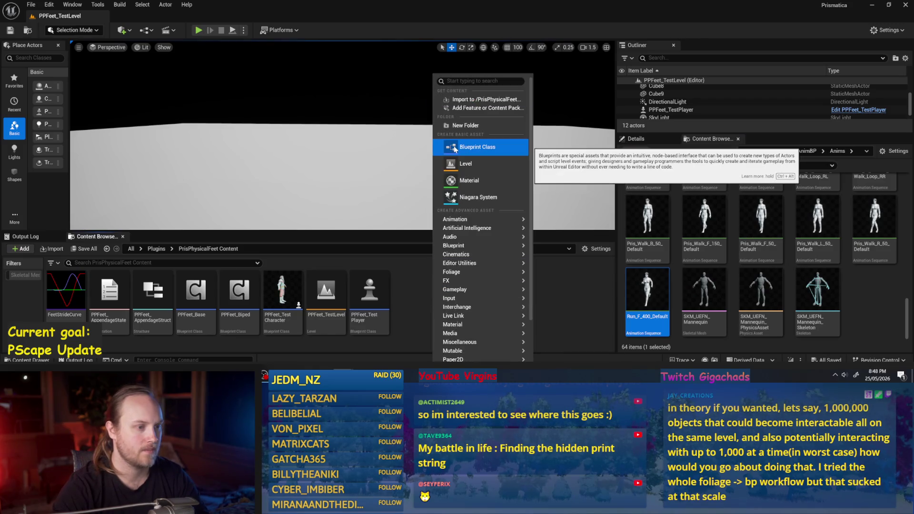
click(453, 148)
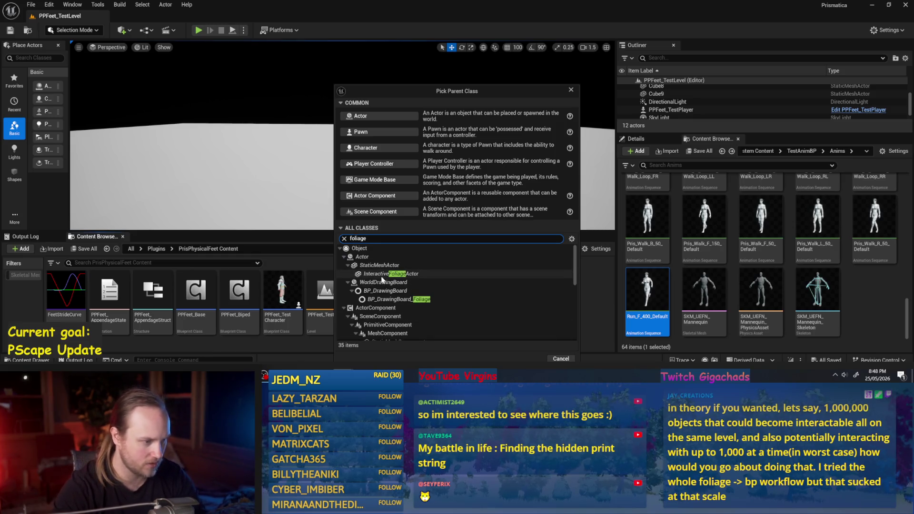
scroll(404, 305, down, 2)
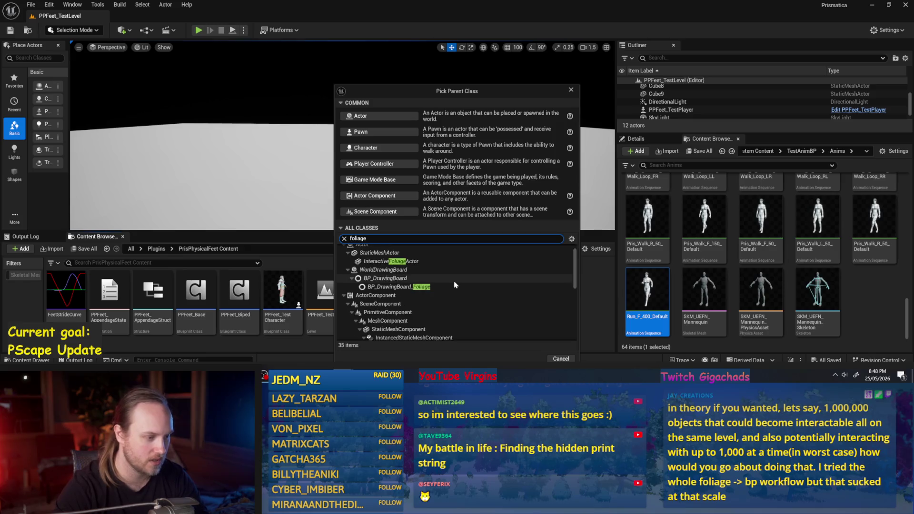
scroll(421, 325, down, 2)
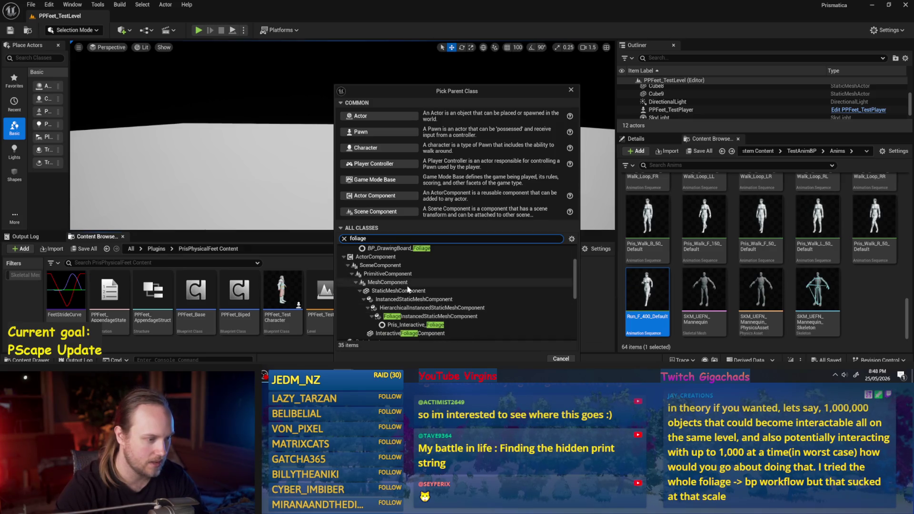
click(420, 317)
scroll(417, 322, down, 1)
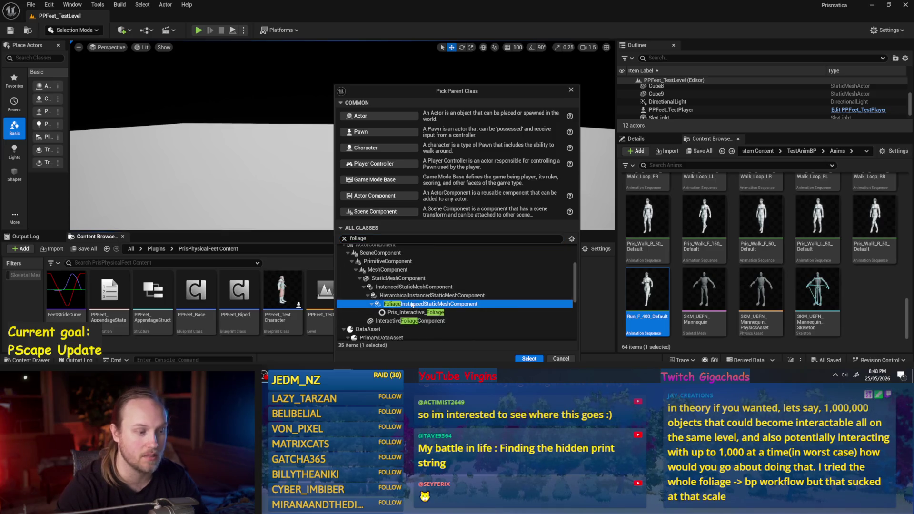
click(408, 287)
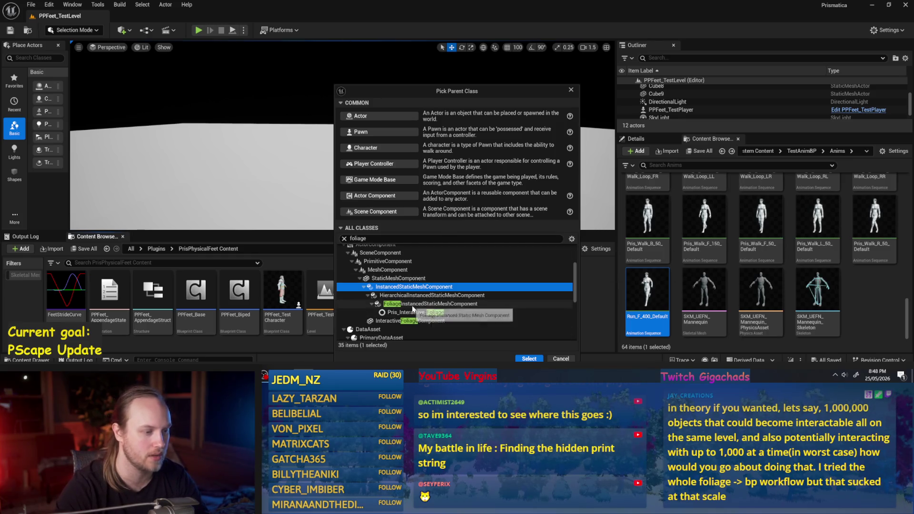
click(412, 305)
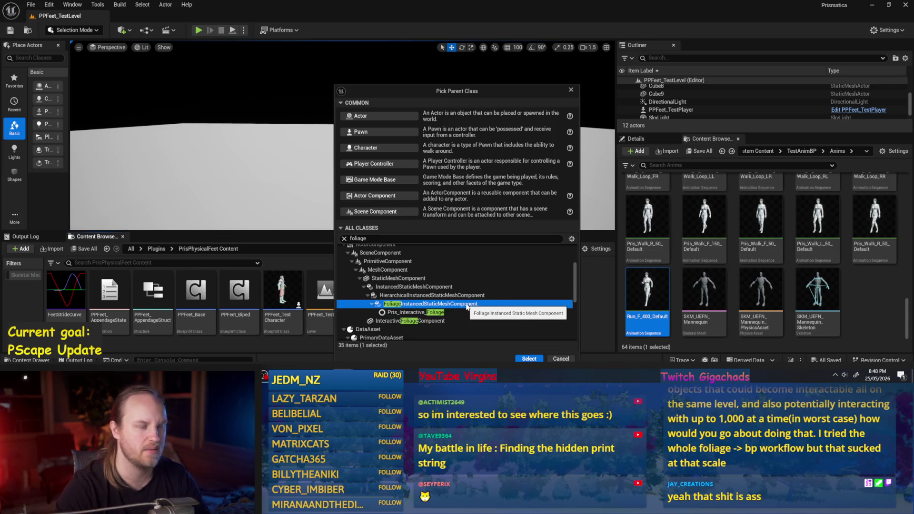
click(516, 358)
key(Return)
double_click(106, 300)
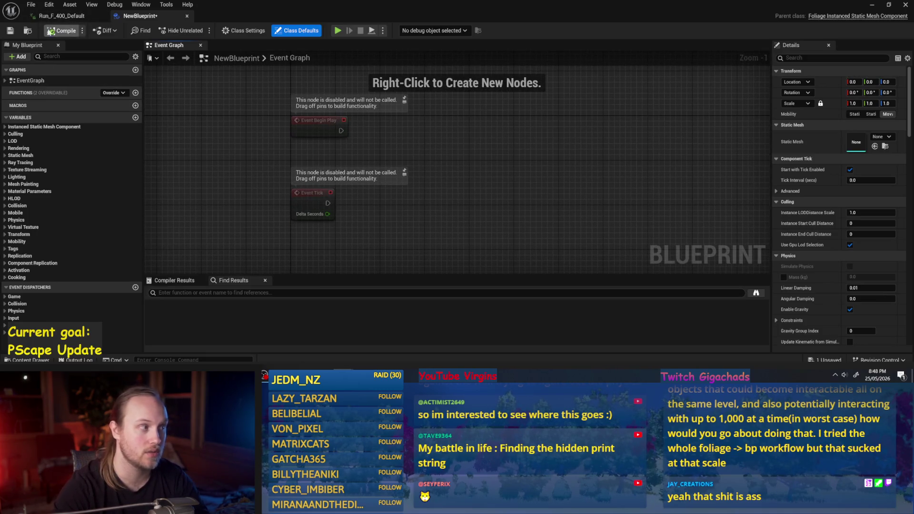
- Save NewBlueprint, add then delete a NewEventGraph graph, and save again
click(10, 31)
click(135, 70)
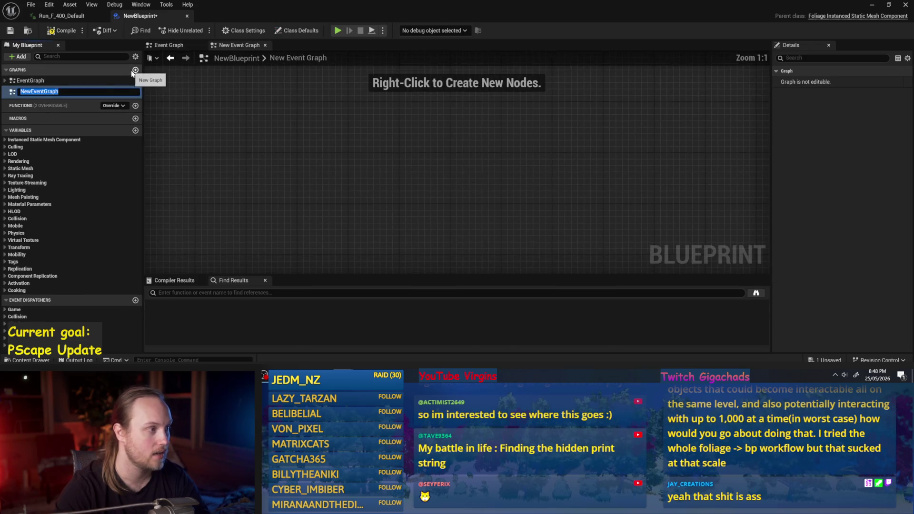
key(Return)
click(116, 103)
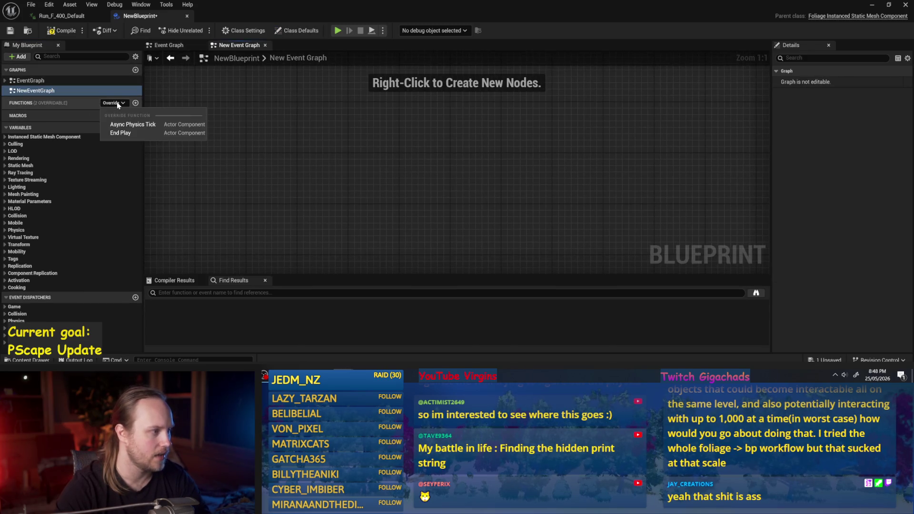
click(233, 192)
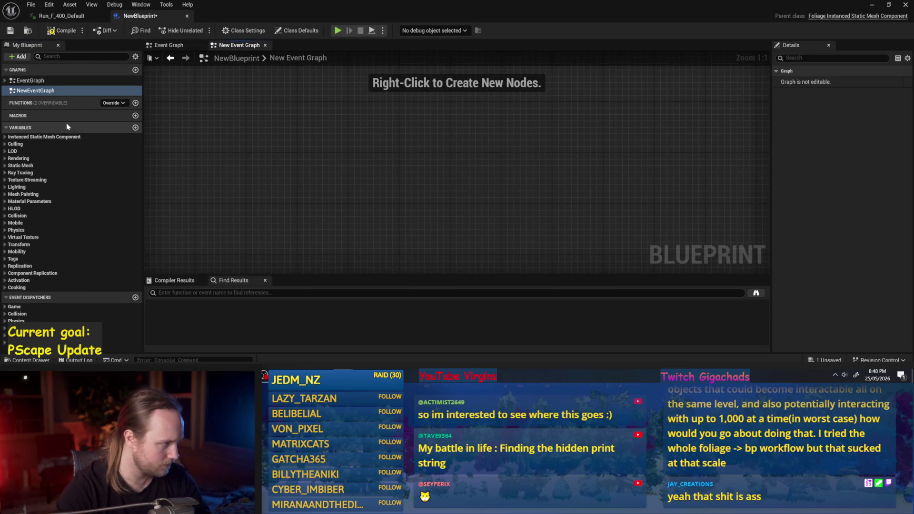
right_click(29, 91)
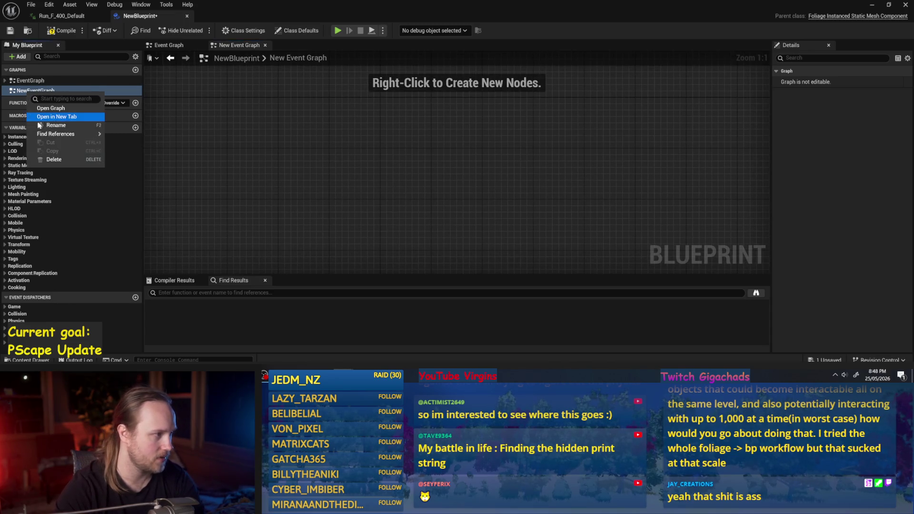
click(57, 164)
mouse_move(465, 118)
mouse_down()
mouse_move(446, 152)
mouse_move(420, 127)
mouse_up()
click(7, 32)
- Add a component begin-overlap Bind node and line it up beside Event Begin Play
right_click(402, 153)
text(collision)
scroll(446, 176, up, 5)
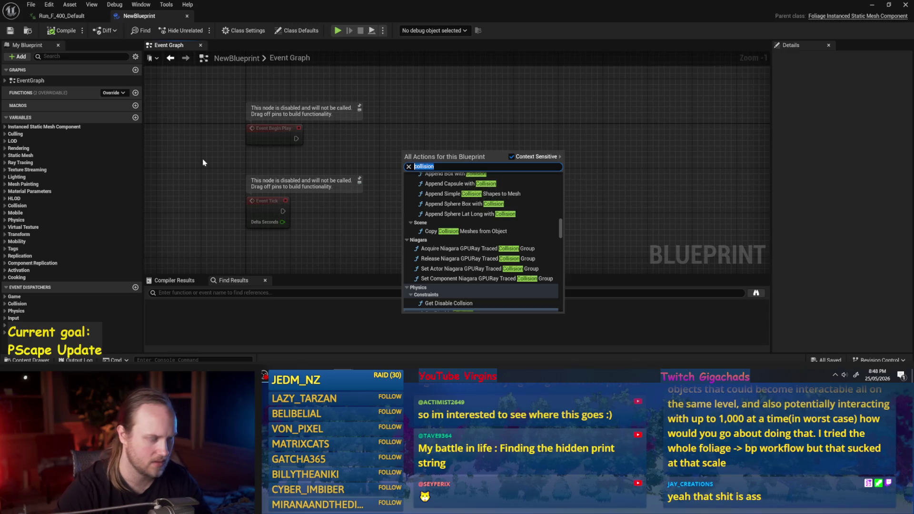
text(bind to)
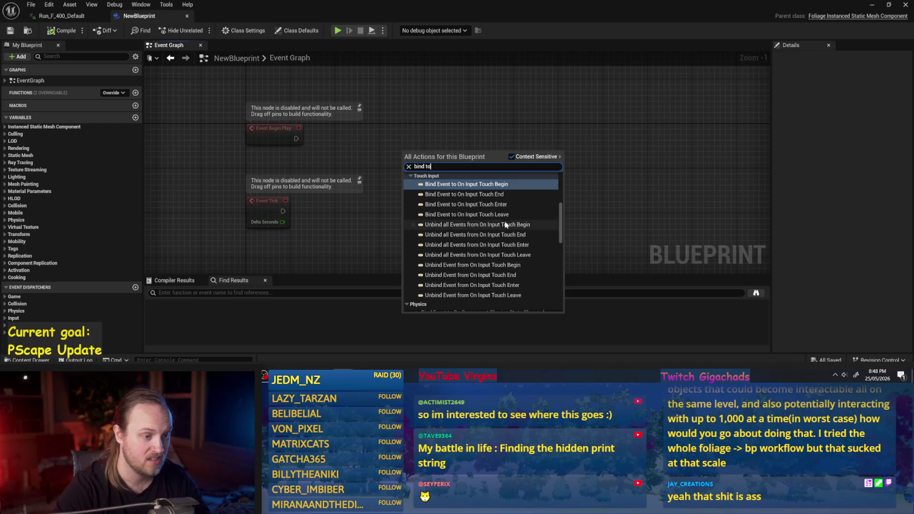
scroll(508, 238, down, 2)
scroll(516, 297, down, 4)
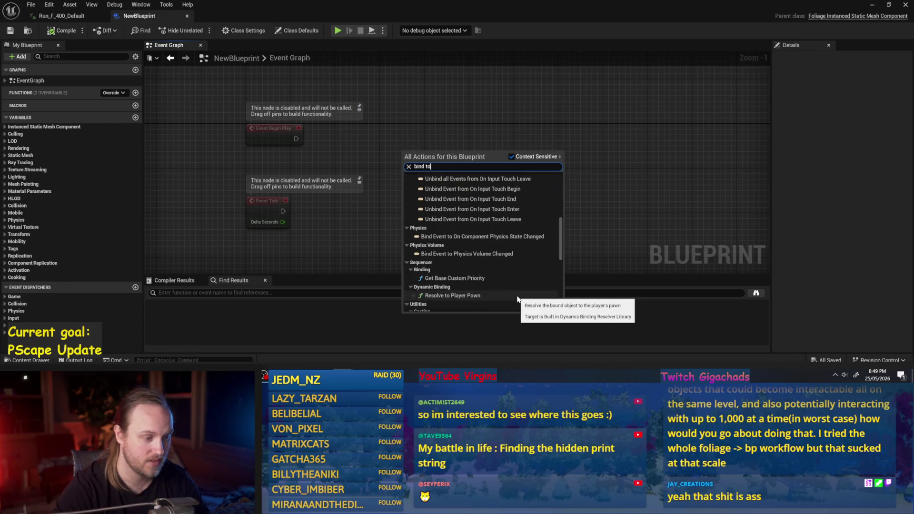
scroll(518, 299, down, 5)
scroll(523, 292, up, 10)
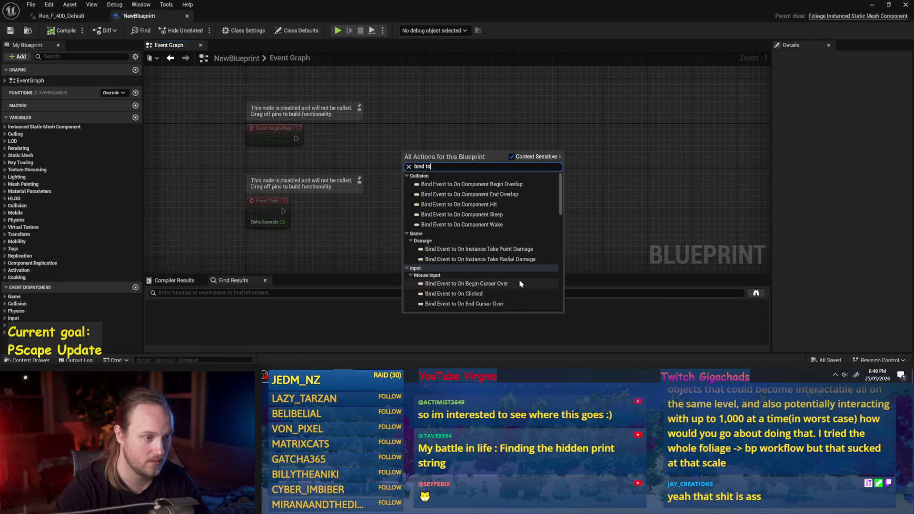
click(464, 185)
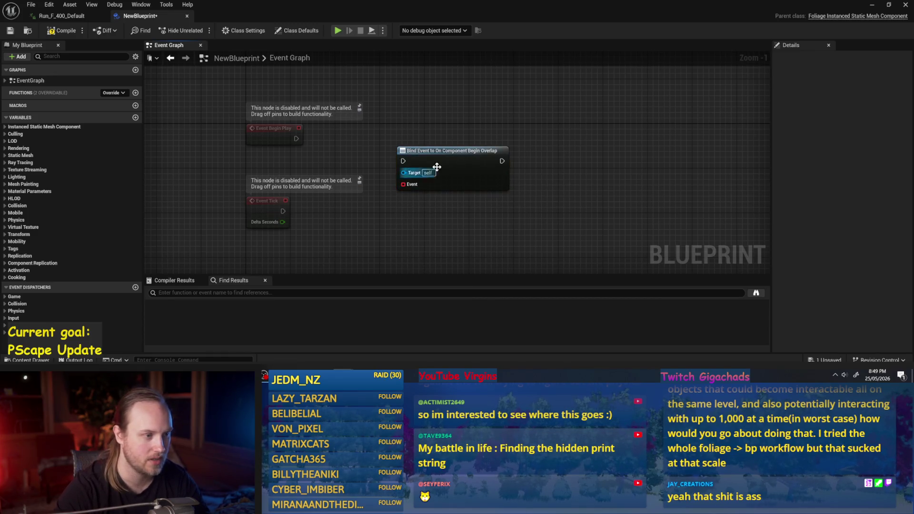
mouse_move(399, 162)
mouse_down()
mouse_move(462, 118)
mouse_move(507, 248)
mouse_up()
click(420, 220)
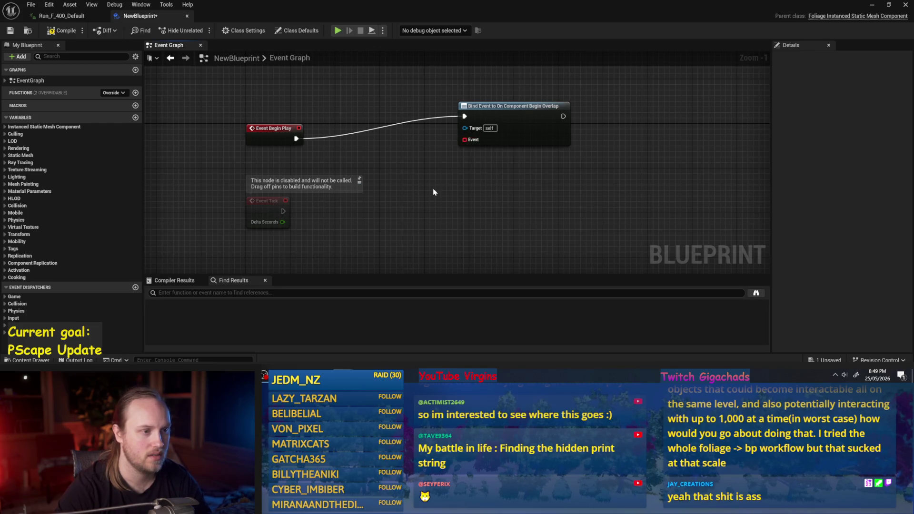
drag(517, 131, 500, 153)
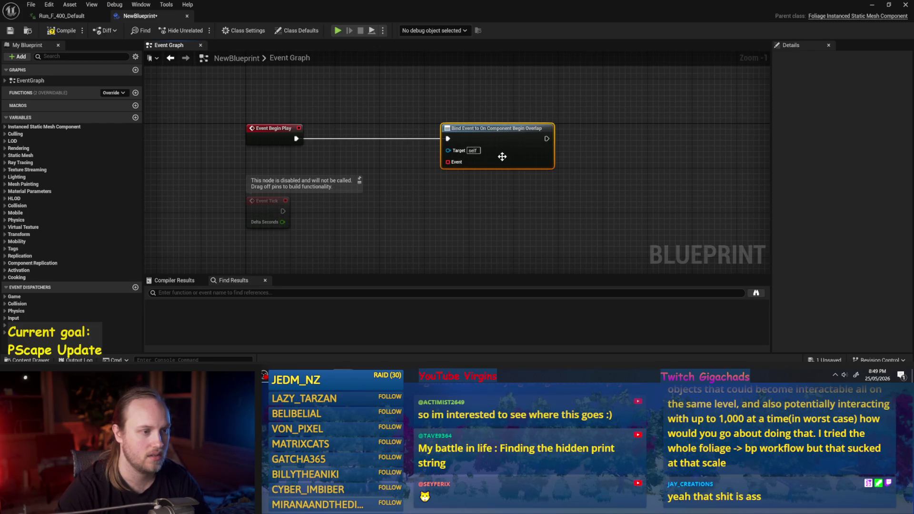
- Add Assign On Component Begin Overlap, delete the duplicate Bind node, and wire Begin Play into it
right_click(461, 199)
text(begin)
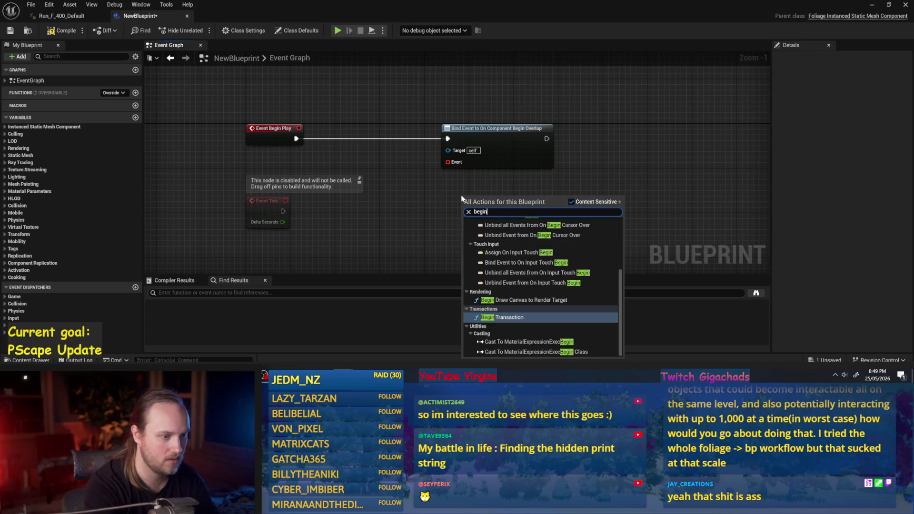
text( overlap)
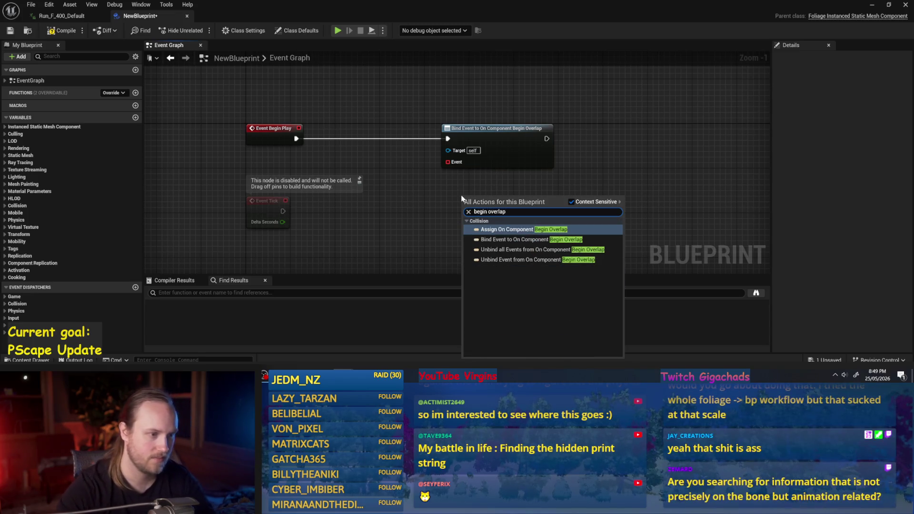
key(Return)
click(428, 210)
click(518, 145)
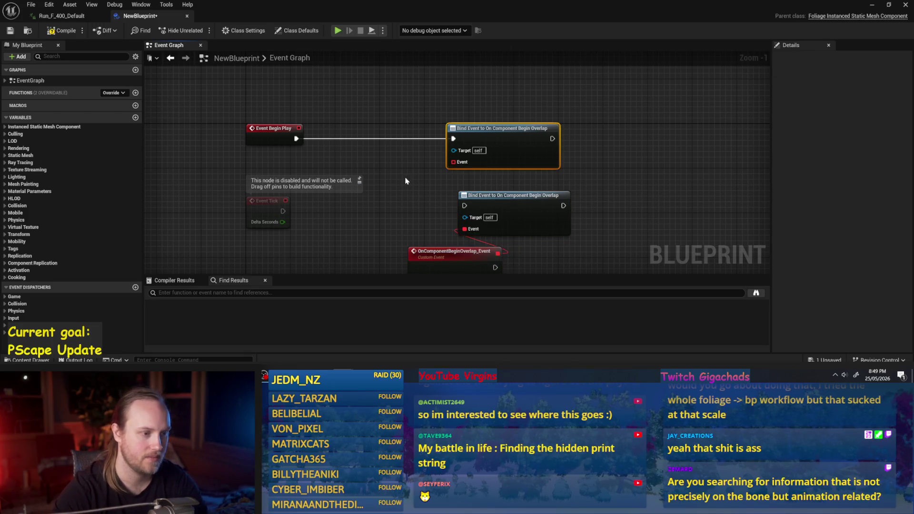
key(Delete)
mouse_move(263, 76)
mouse_down()
mouse_move(431, 143)
mouse_move(435, 123)
mouse_up()
- Move the OnComponentBeginOverlap_Event custom event node down and to the left
scroll(452, 115, down, 1)
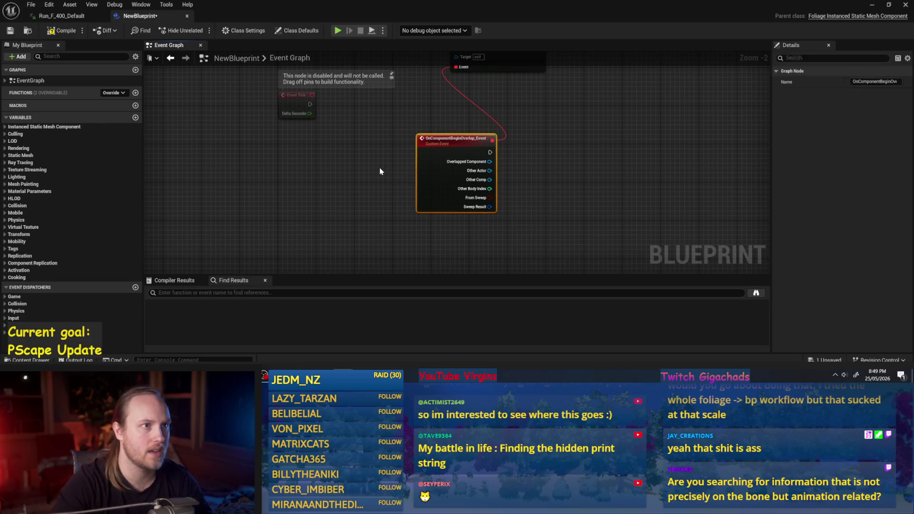
mouse_move(425, 166)
mouse_down()
mouse_move(204, 194)
mouse_move(263, 174)
mouse_move(419, 213)
mouse_move(392, 235)
mouse_up()
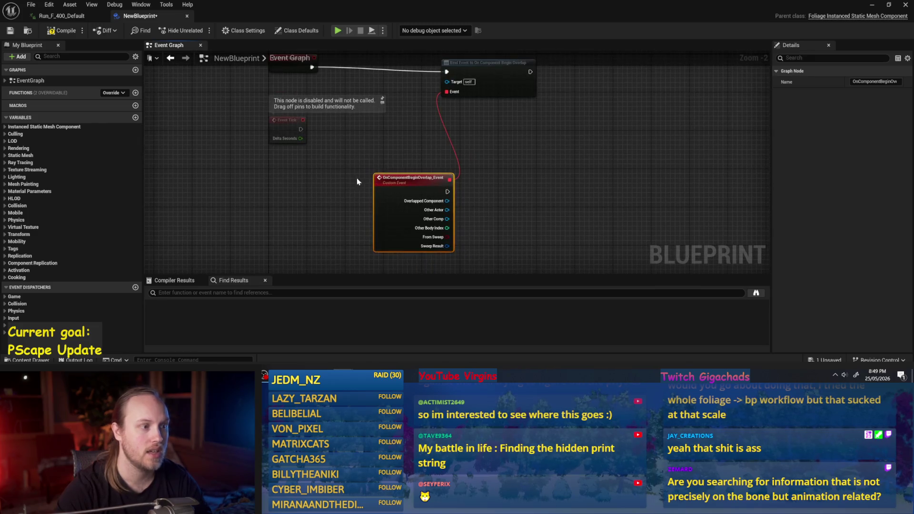
click(172, 80)
scroll(416, 163, up, 2)
mouse_move(399, 163)
mouse_down()
mouse_move(327, 153)
mouse_move(348, 160)
mouse_up()
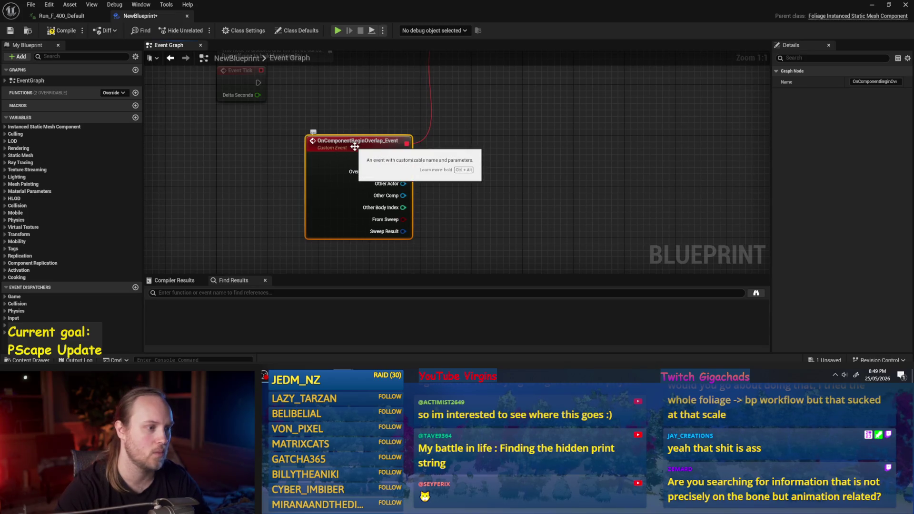
click(408, 171)
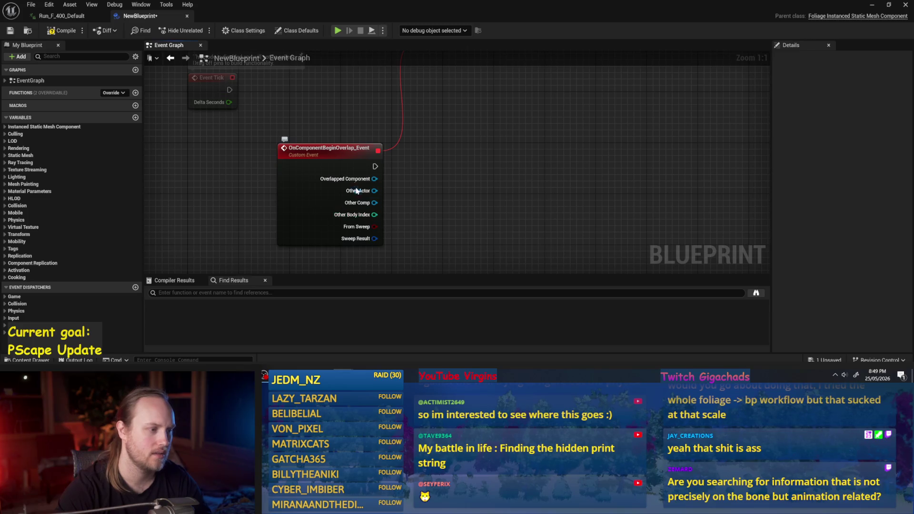
- Add a Break Hit Result node off Sweep Result and expand it to show all hit outputs
mouse_move(375, 178)
mouse_down()
mouse_move(471, 162)
mouse_move(487, 151)
mouse_up()
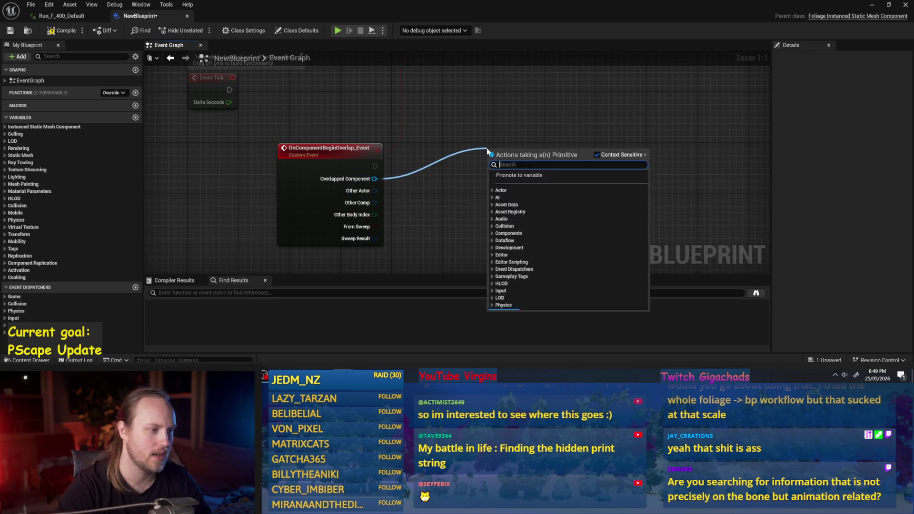
text(index)
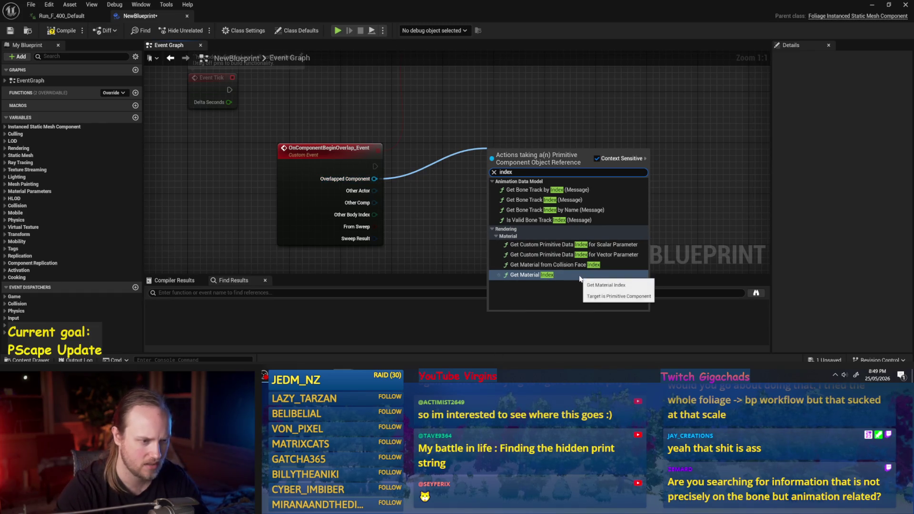
click(437, 235)
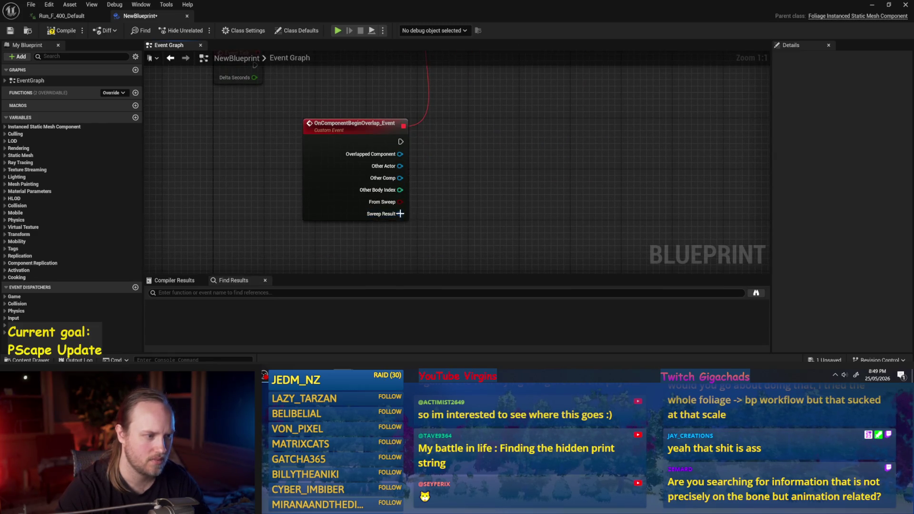
mouse_move(400, 214)
mouse_down()
mouse_move(486, 213)
mouse_move(481, 195)
mouse_up()
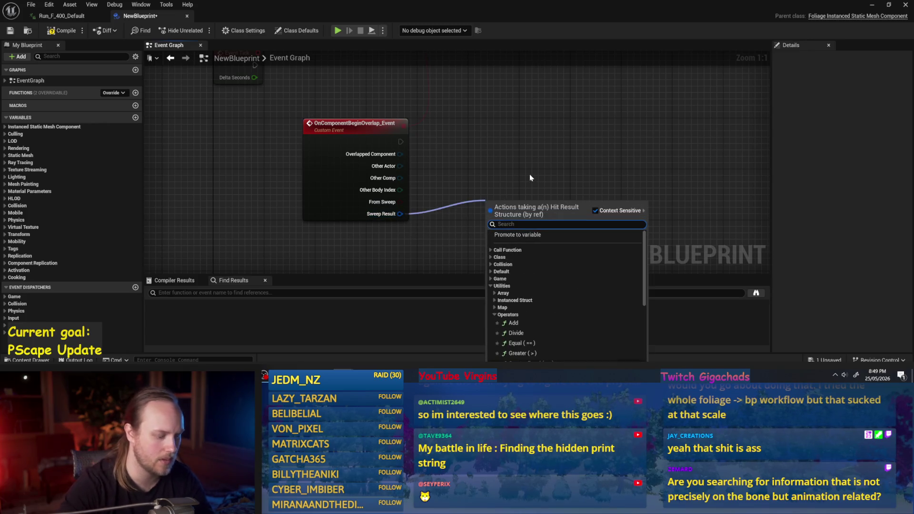
text(break hit)
key(Return)
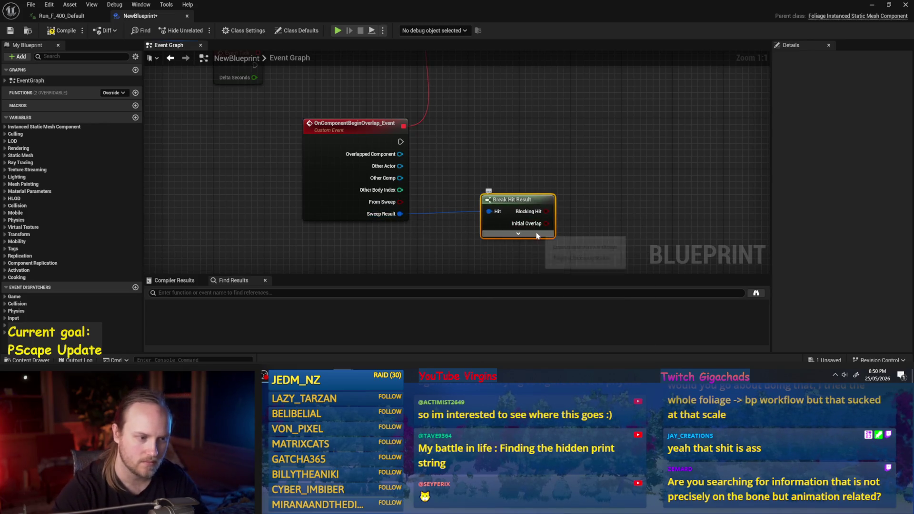
click(518, 233)
scroll(519, 234, down, 1)
mouse_move(480, 185)
mouse_down()
mouse_move(420, 213)
mouse_move(466, 195)
mouse_move(439, 155)
mouse_up()
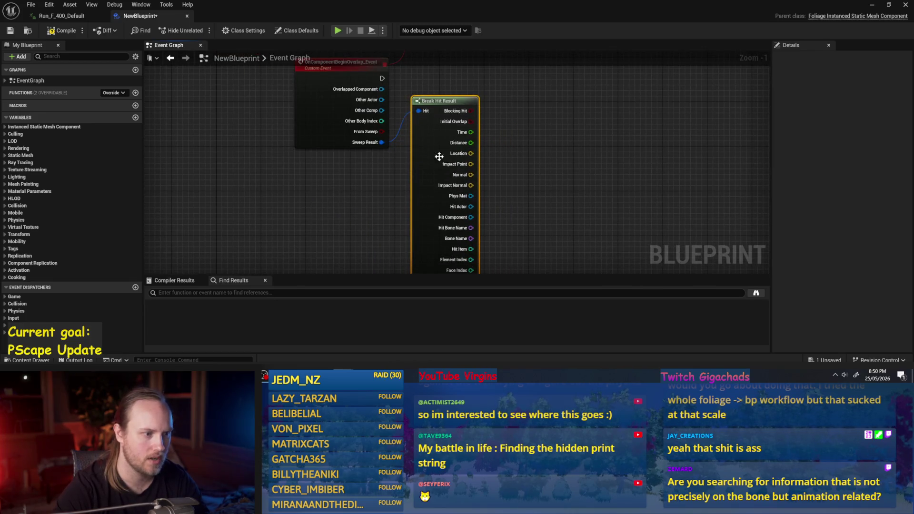
drag(638, 181, 602, 195)
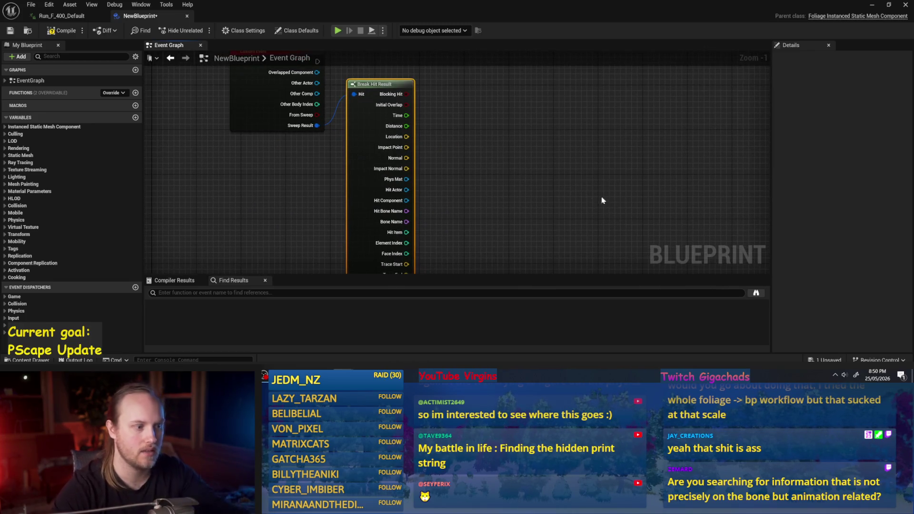
drag(418, 229, 404, 204)
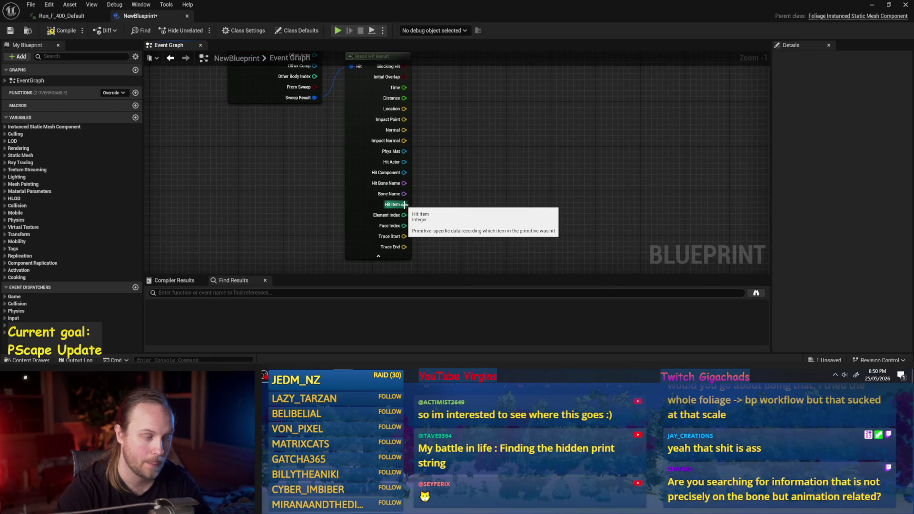
- Try an Element Index wire and a Get World Location node off Overlapped Component, then undo it
drag(403, 215, 560, 135)
key(Escape)
scroll(486, 138, down, 5)
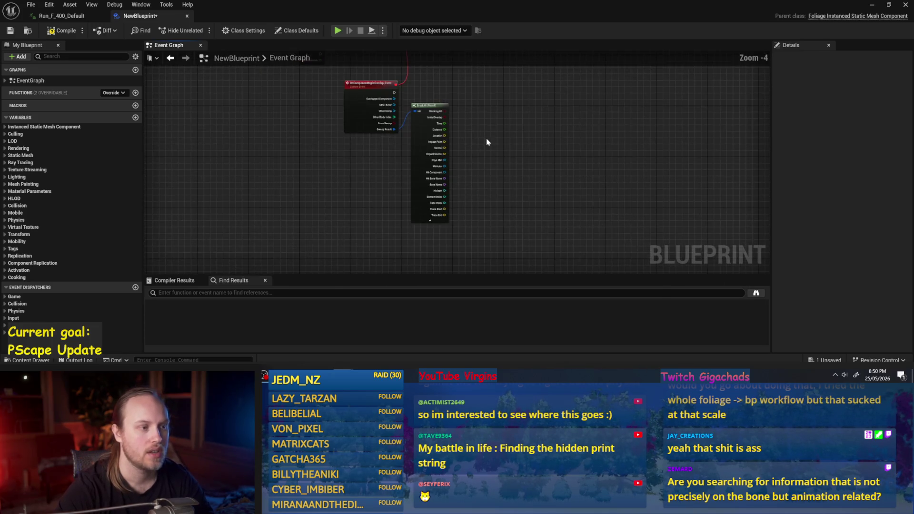
scroll(486, 139, up, 3)
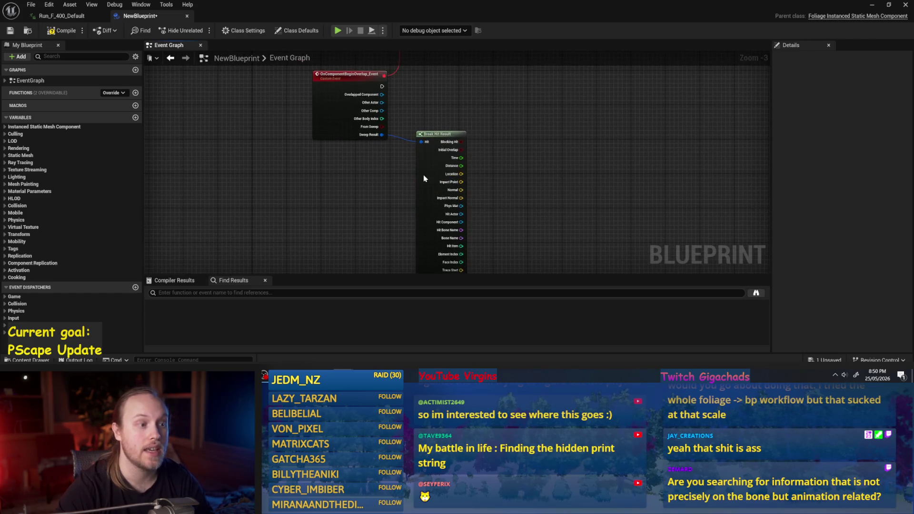
click(415, 110)
scroll(387, 113, up, 1)
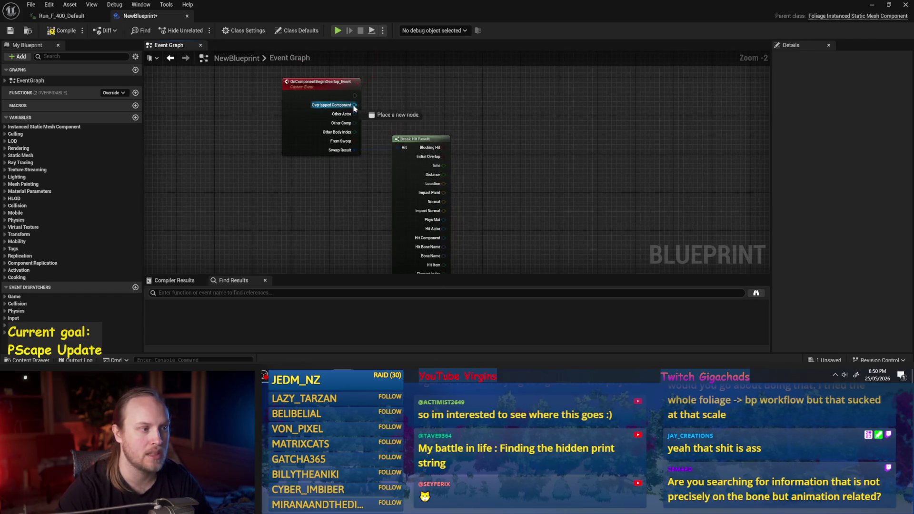
drag(354, 106, 493, 102)
text(get location)
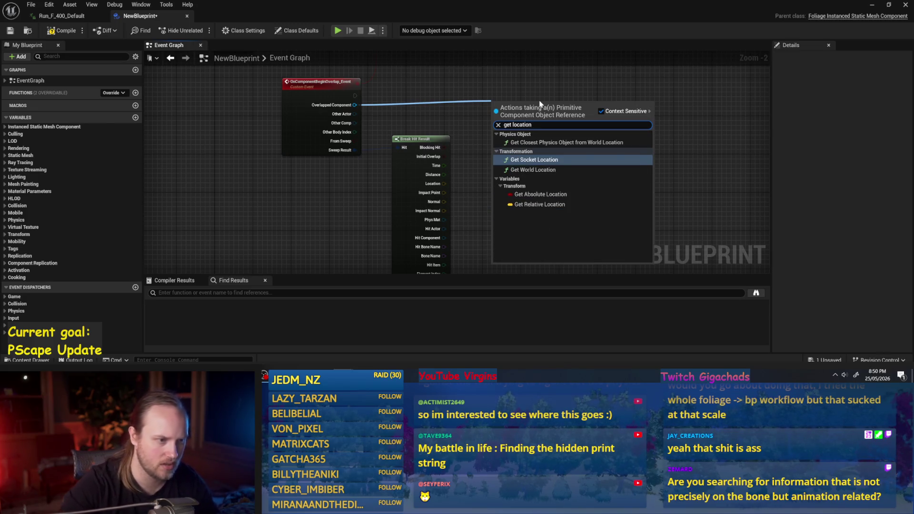
click(543, 169)
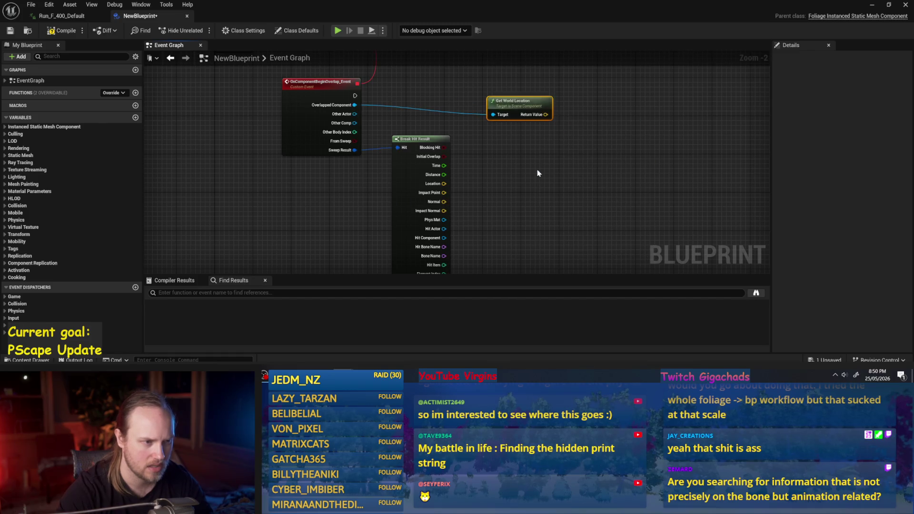
key(ctrl+z)
- Add a Get Instance node from the 'instance' Blueprint actions search
drag(356, 109, 425, 101)
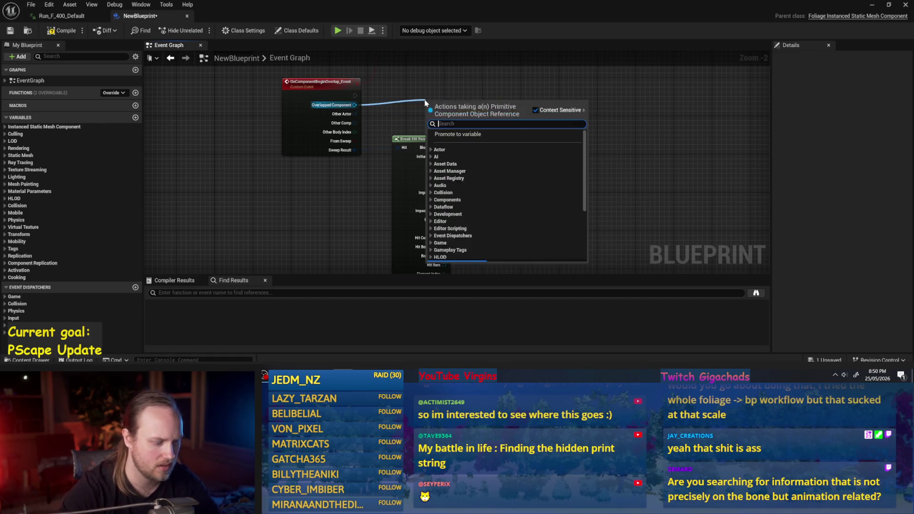
text(get instan)
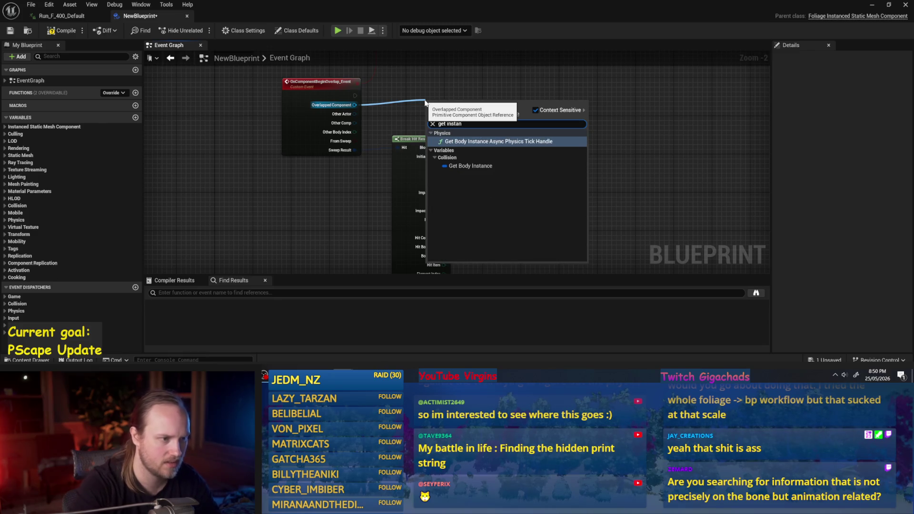
click(383, 115)
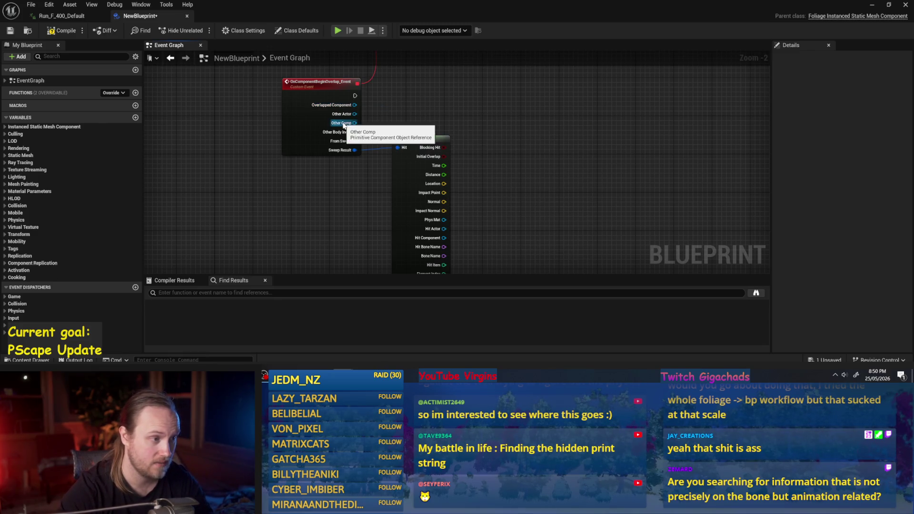
mouse_move(415, 106)
mouse_down()
mouse_move(373, 119)
mouse_move(410, 134)
mouse_up()
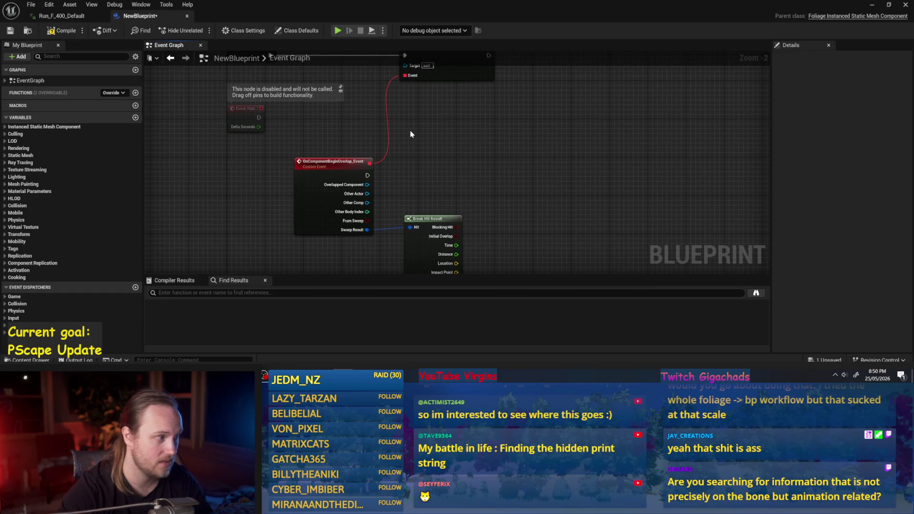
right_click(411, 134)
text(instance)
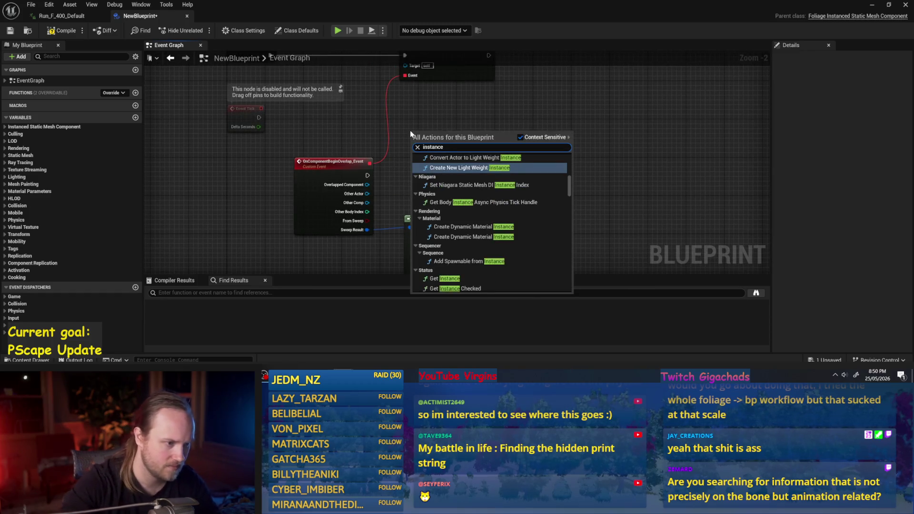
scroll(478, 284, down, 2)
click(439, 255)
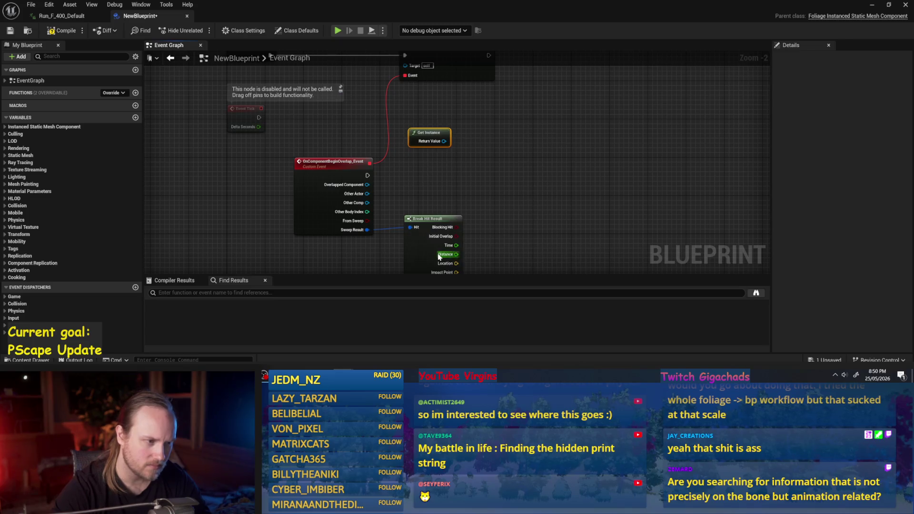
- Cancel another 'get instanc' search and a Hit Actor wire, then bring Event Tick into view
right_click(436, 156)
text(get instanc)
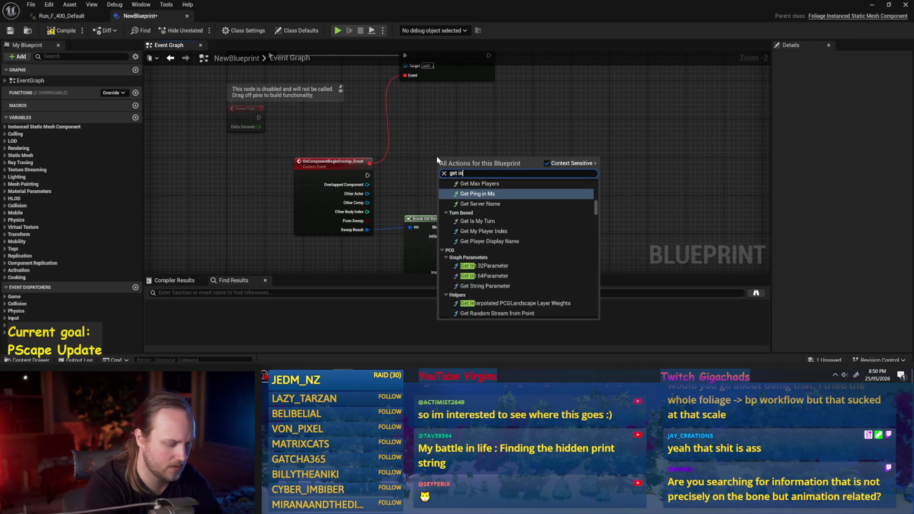
key(Escape)
drag(414, 156, 438, 116)
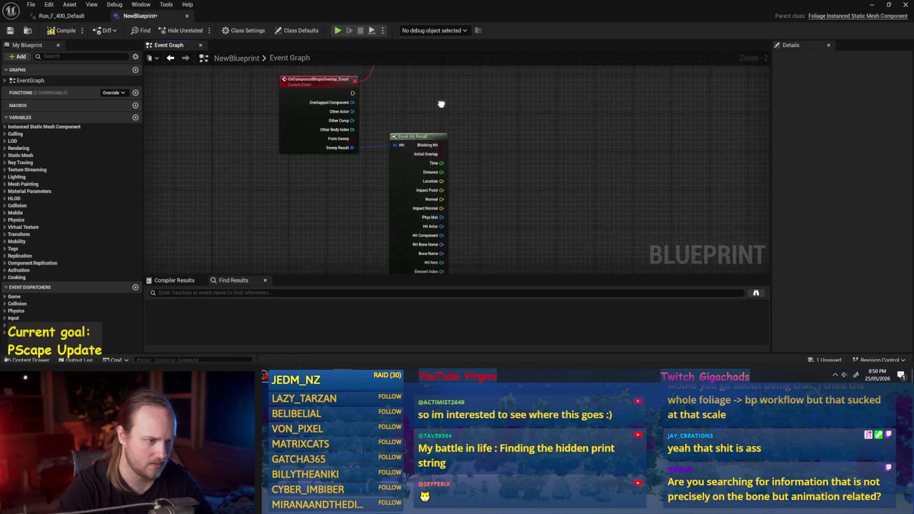
mouse_move(444, 218)
mouse_down()
mouse_move(500, 194)
mouse_move(513, 178)
mouse_up()
key(Escape)
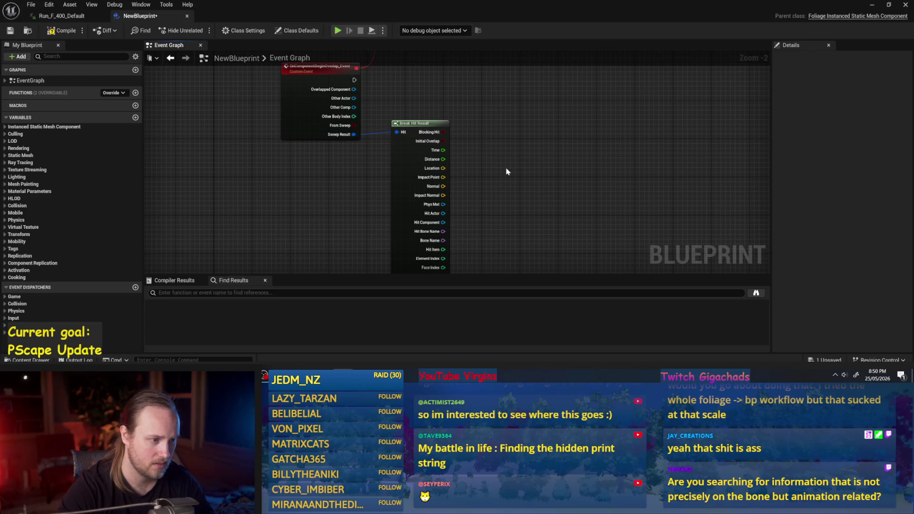
drag(508, 122, 517, 176)
- Add Get Instance Transform via a 'static mesh instance' search and feed Element Index into Instance Index
right_click(482, 138)
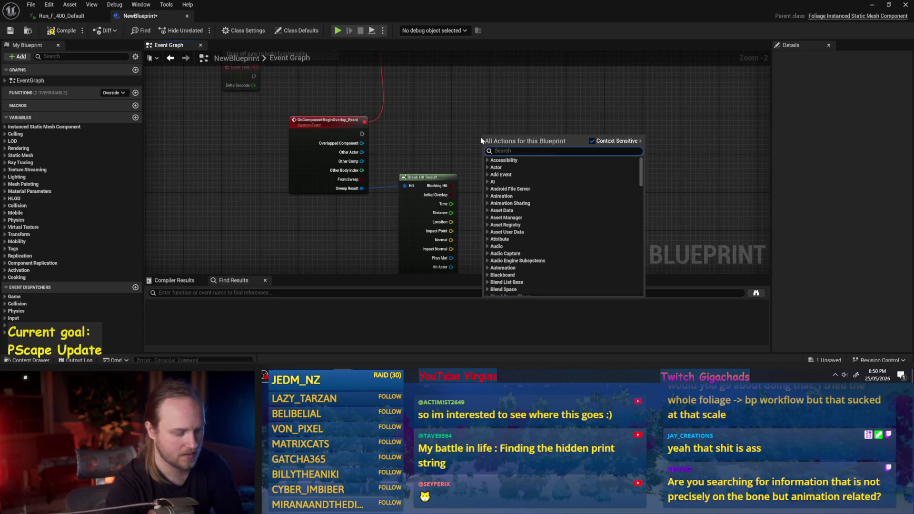
text(static mesh instance)
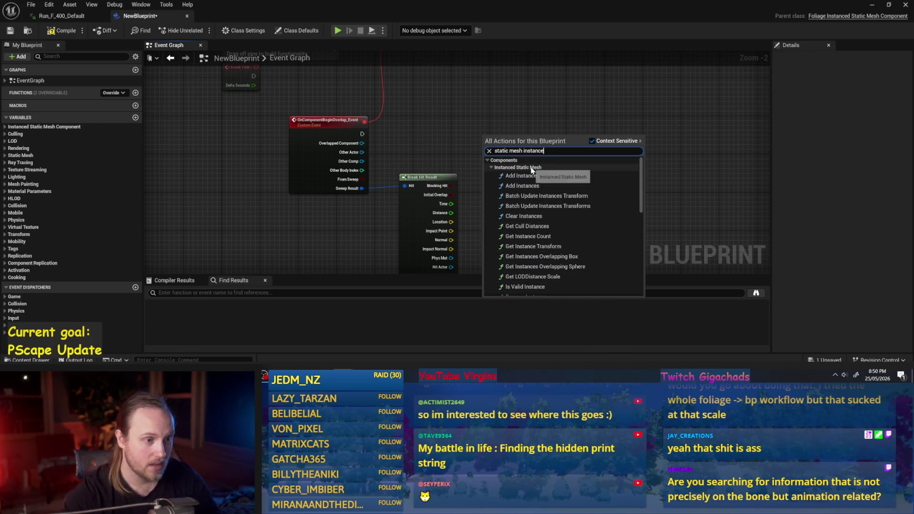
scroll(560, 233, down, 1)
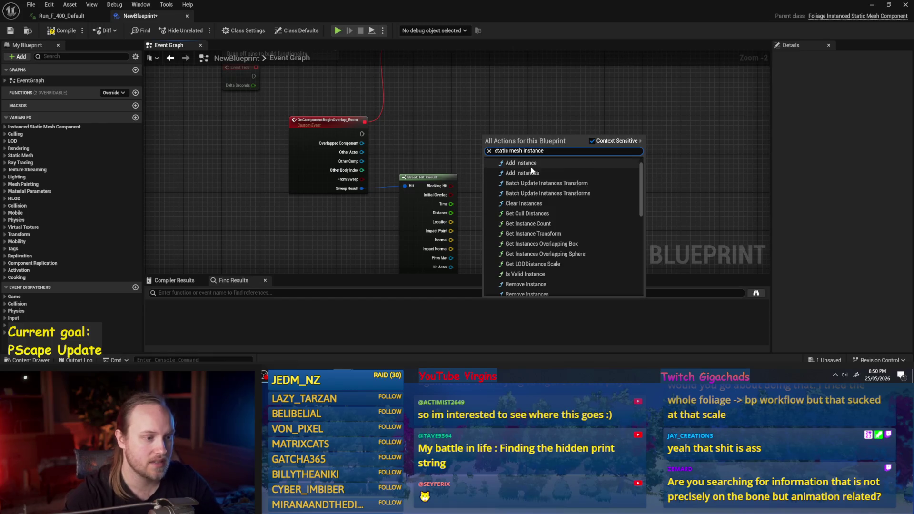
click(564, 234)
mouse_move(550, 159)
mouse_down()
mouse_move(632, 180)
mouse_move(564, 145)
mouse_up()
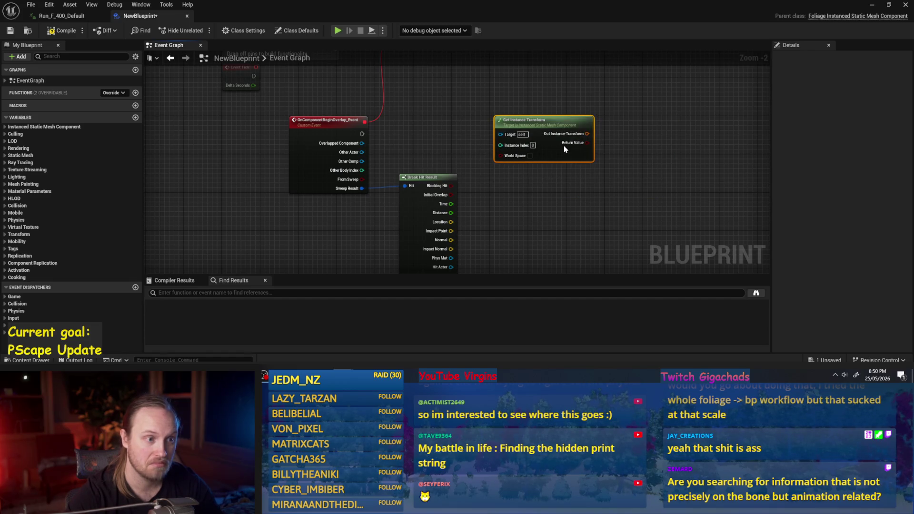
mouse_move(549, 194)
mouse_down()
mouse_move(537, 136)
mouse_move(520, 169)
mouse_up()
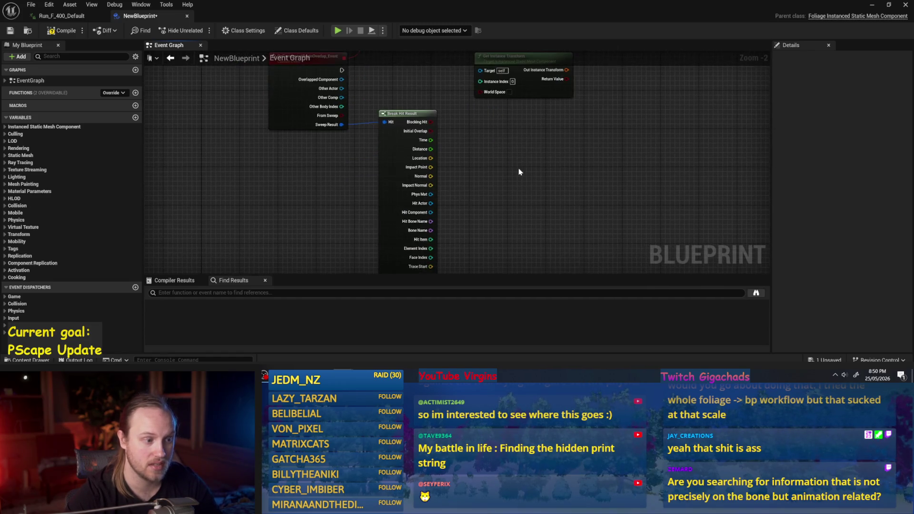
mouse_move(431, 249)
mouse_down()
mouse_move(520, 98)
mouse_move(486, 86)
mouse_up()
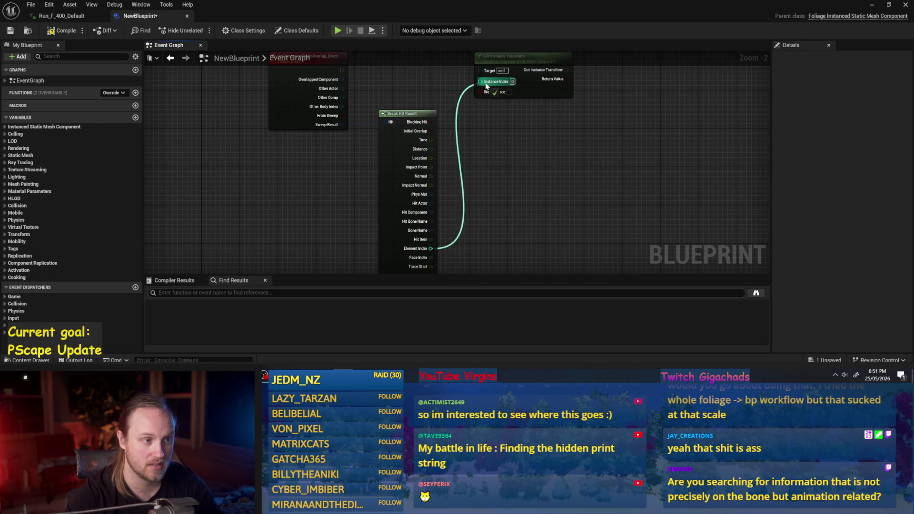
- Move Get Instance Transform down and to the right of Break Hit Result
drag(525, 140, 558, 186)
click(372, 174)
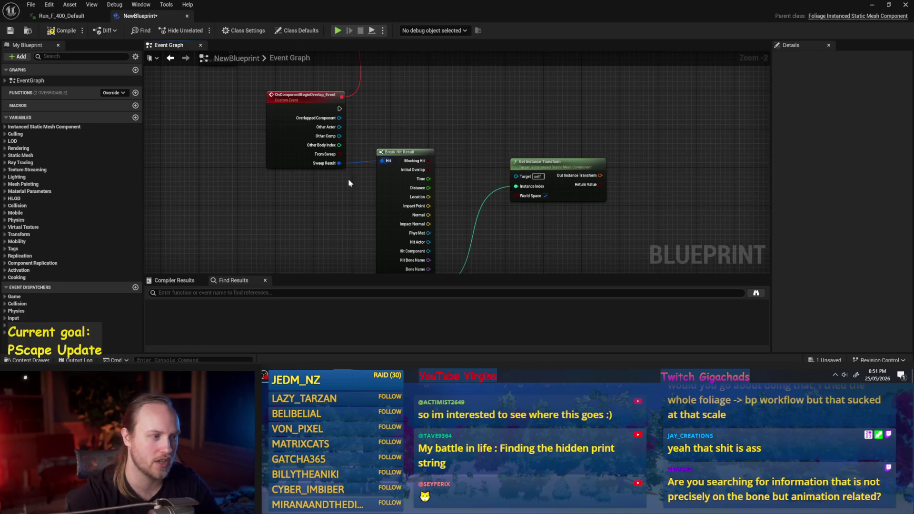
drag(442, 225, 427, 197)
drag(473, 121, 476, 151)
drag(541, 180, 649, 177)
mouse_move(511, 160)
mouse_down()
mouse_move(520, 194)
mouse_move(485, 152)
mouse_up()
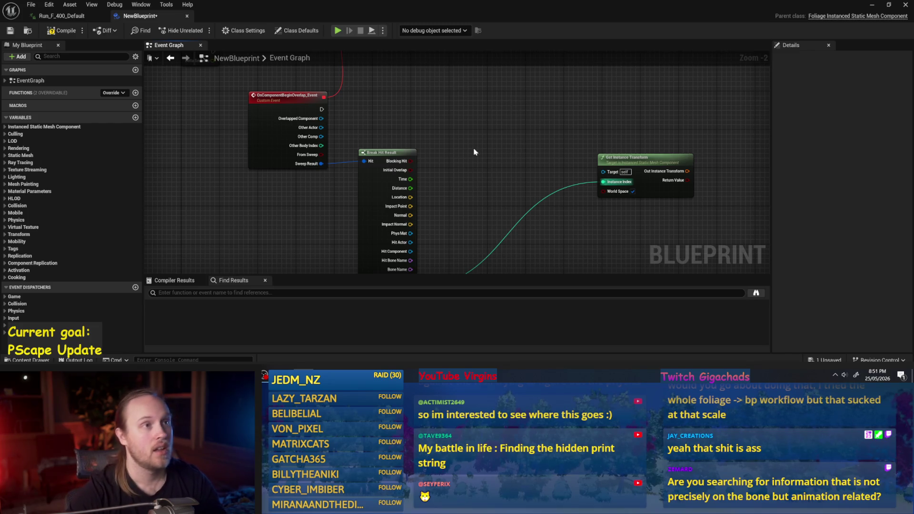
mouse_move(452, 204)
mouse_down()
mouse_move(431, 170)
mouse_move(441, 199)
mouse_up()
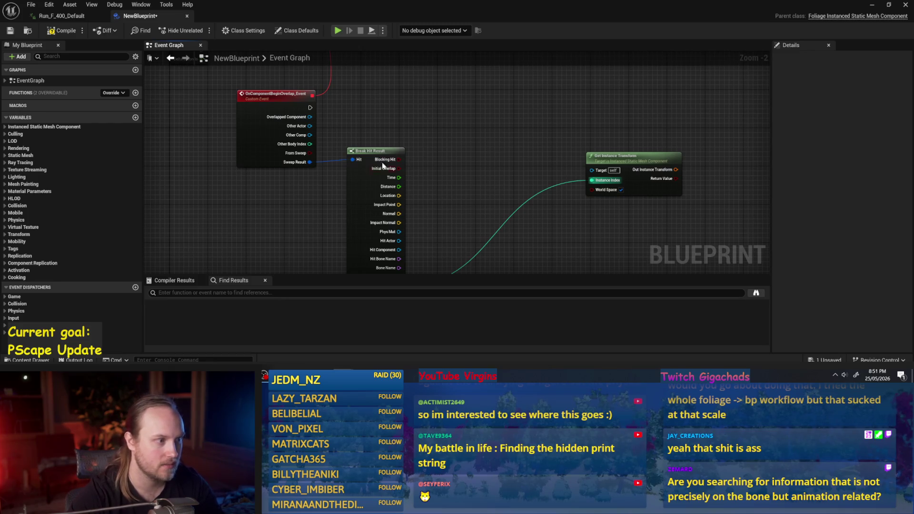
- Add Remove Instance, feed it Element Index, and run it from the overlap event's exec pin
right_click(445, 98)
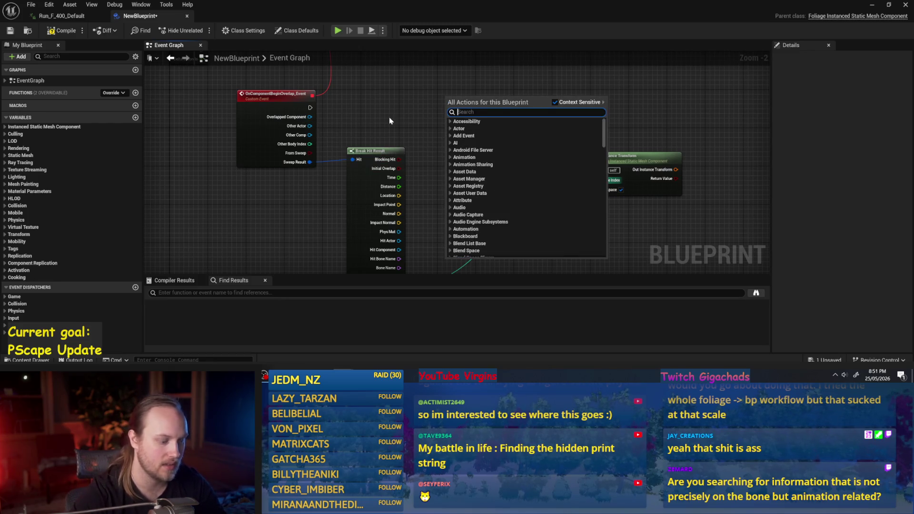
text(get)
key(BackSpace)
key(BackSpace)
key(BackSpace)
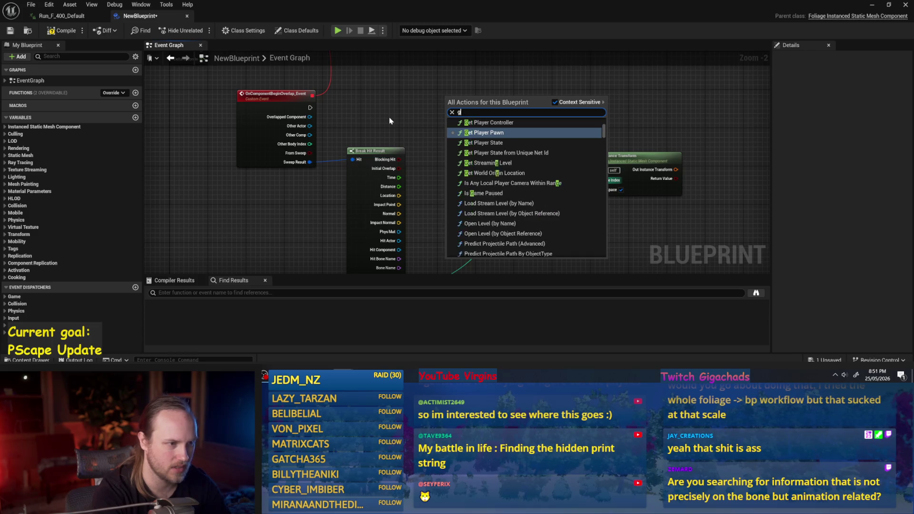
text(remove instance)
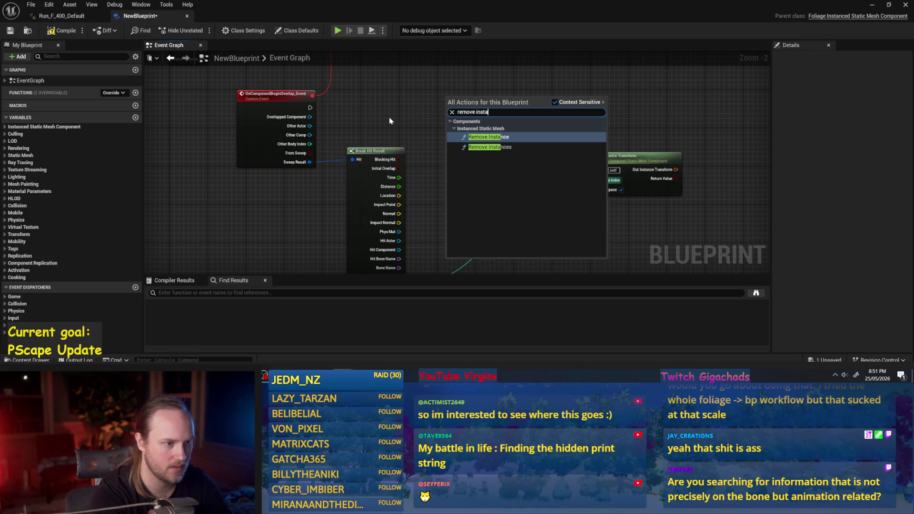
key(Return)
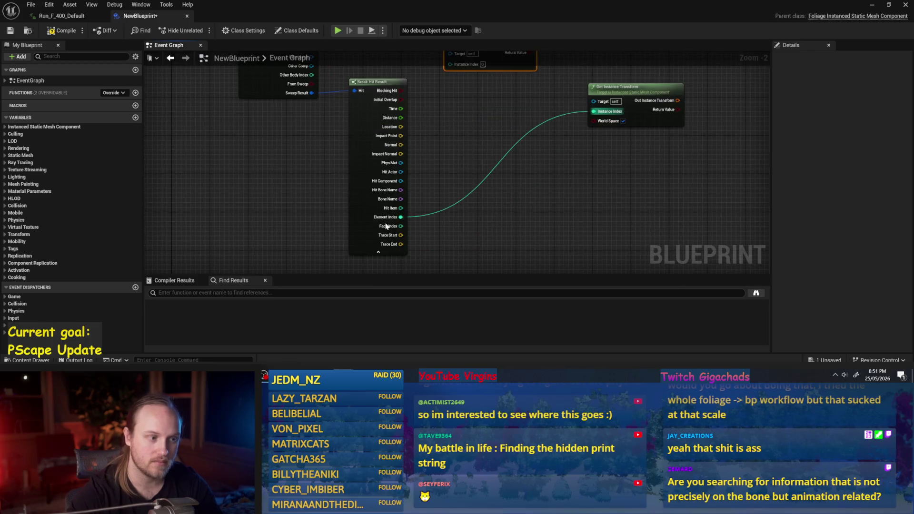
drag(404, 214, 443, 162)
drag(451, 159, 450, 157)
drag(311, 131, 445, 135)
click(435, 143)
- Reposition Remove Instance and place Get Instance Transform below it
mouse_move(311, 131)
mouse_down()
mouse_move(462, 135)
mouse_move(450, 135)
mouse_up()
drag(477, 123, 515, 108)
drag(516, 186, 458, 174)
drag(510, 117, 655, 113)
key(Escape)
mouse_move(481, 107)
mouse_down()
mouse_move(475, 115)
mouse_move(489, 116)
mouse_up()
drag(578, 174, 482, 170)
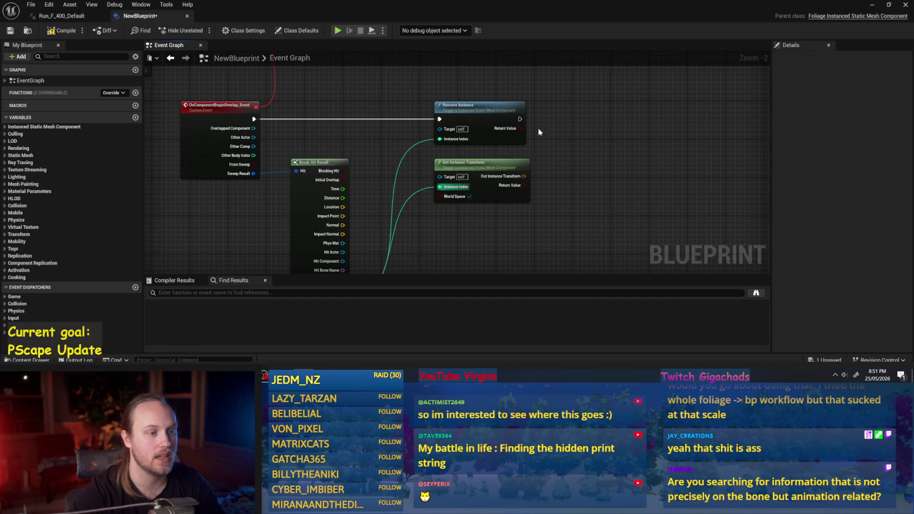
drag(517, 126, 516, 160)
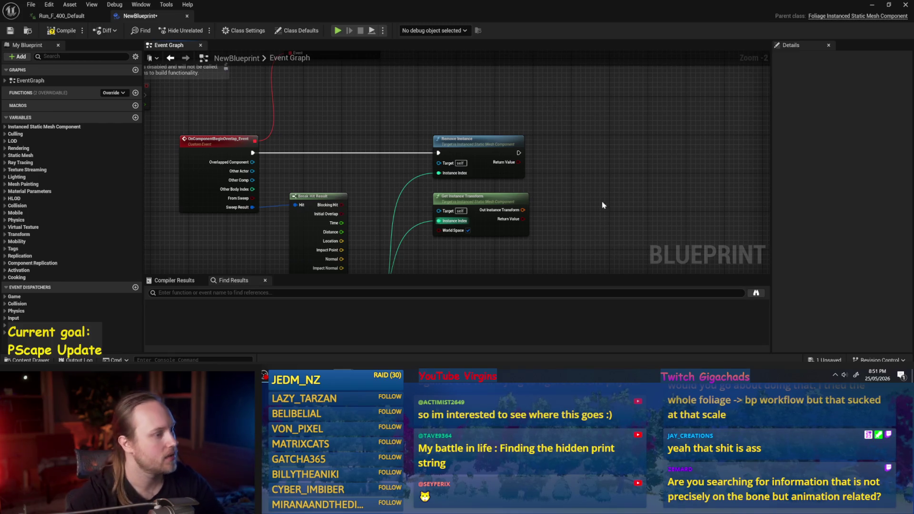
drag(490, 178, 479, 173)
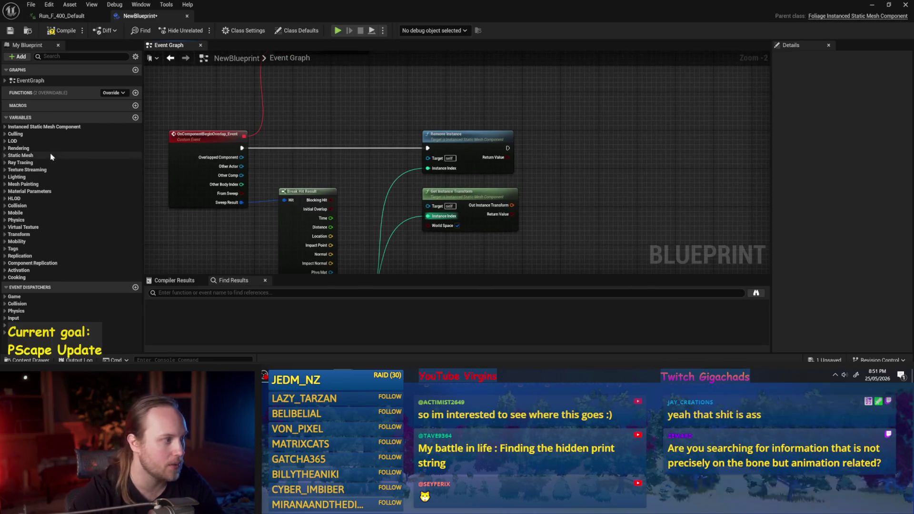
- Add a new variable named HealthArray with type Float and an Array container
click(136, 117)
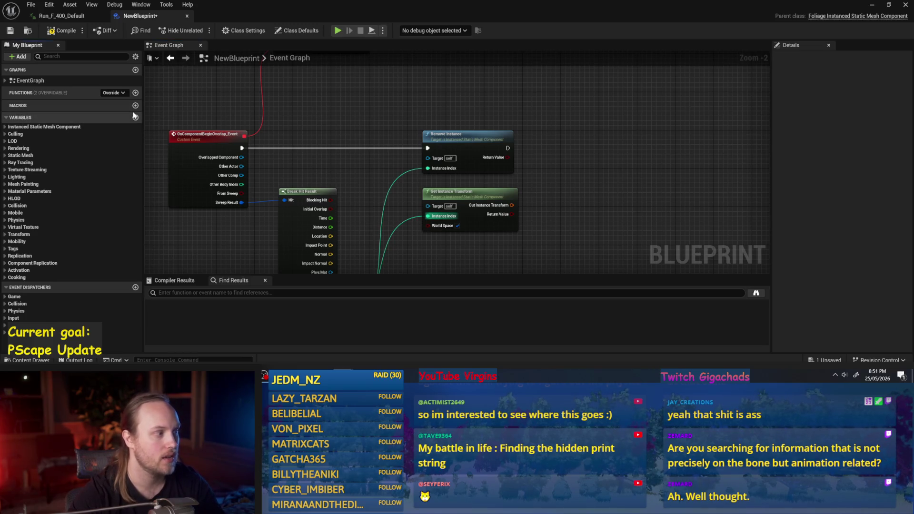
click(136, 117)
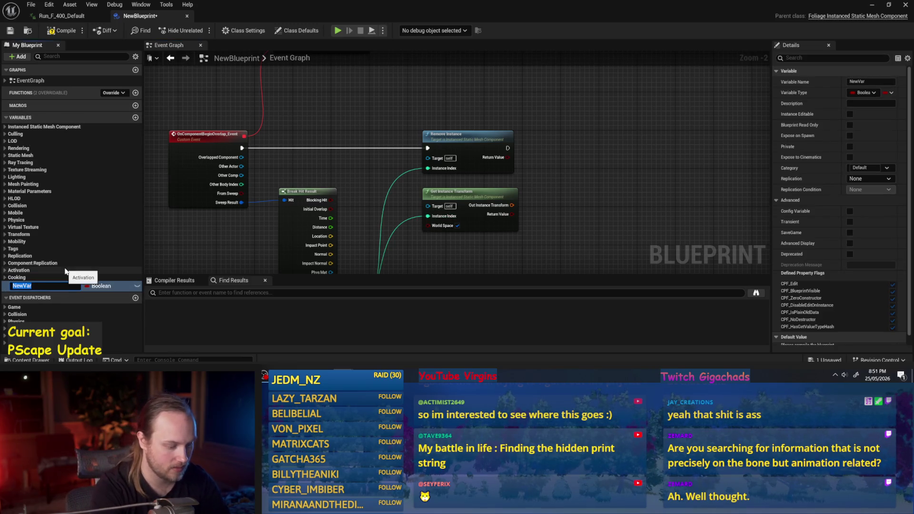
text(ay)
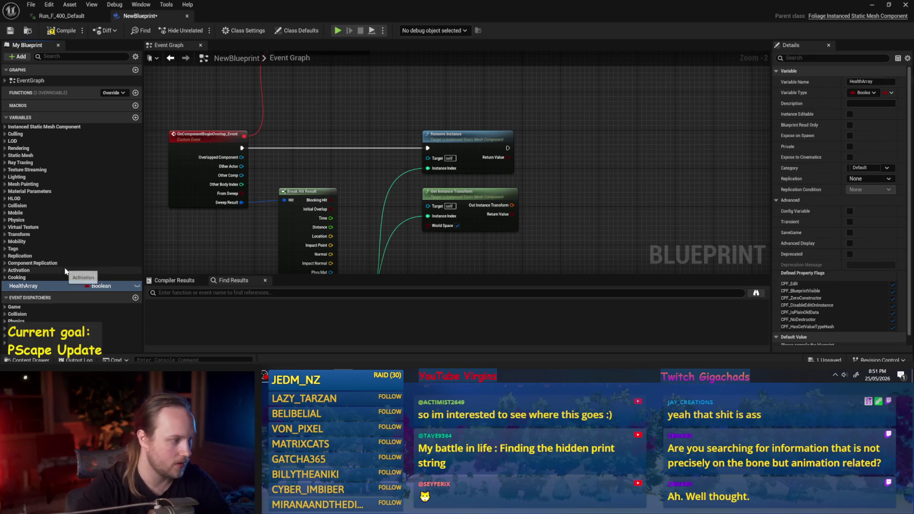
key(Return)
click(105, 286)
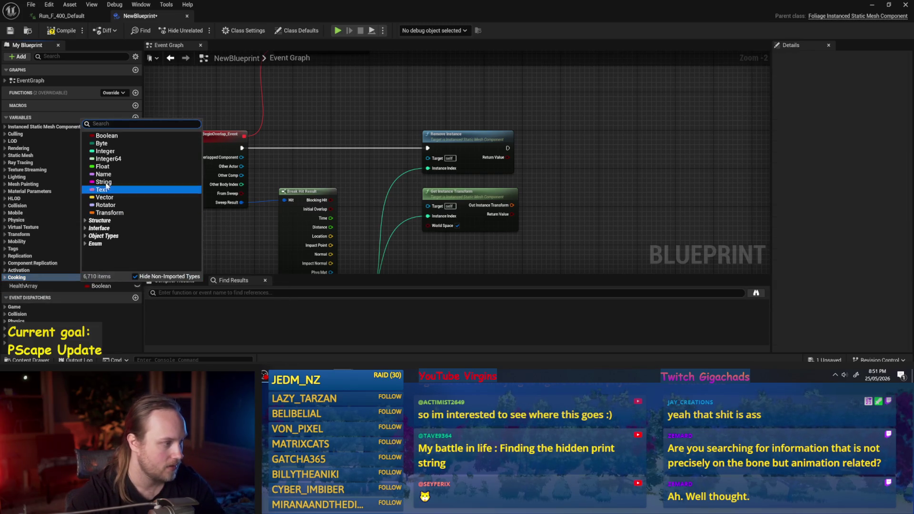
click(100, 166)
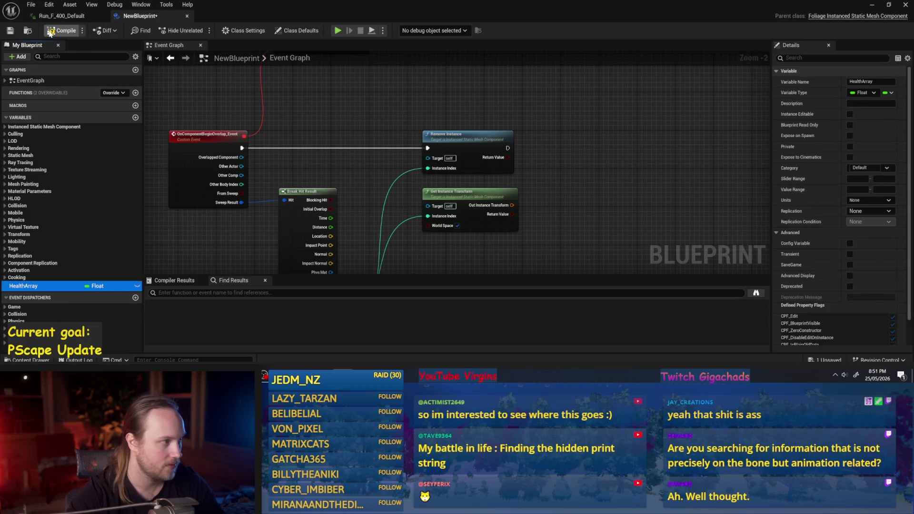
click(88, 286)
click(101, 299)
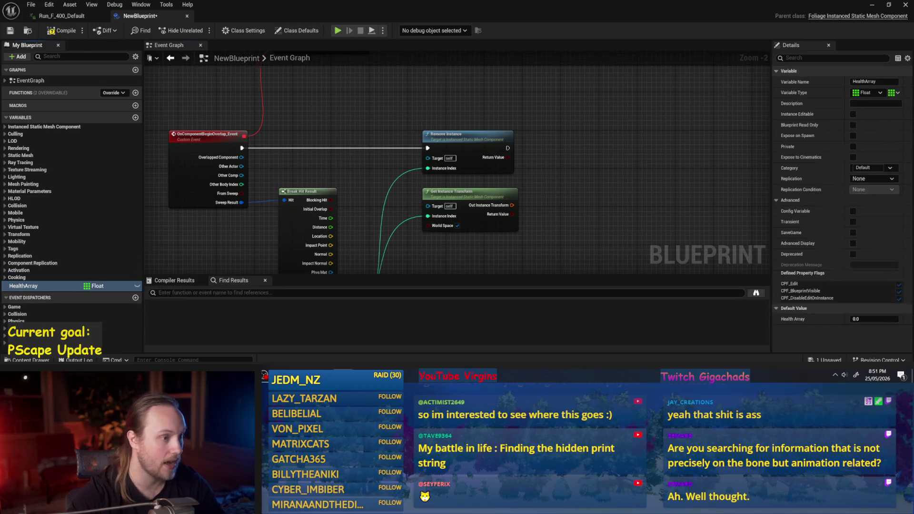
- Drop a Health Array getter into the Event Graph near Event Begin Play
drag(24, 286, 478, 154)
mouse_move(368, 152)
mouse_down()
mouse_move(495, 191)
mouse_move(370, 164)
mouse_up()
click(251, 132)
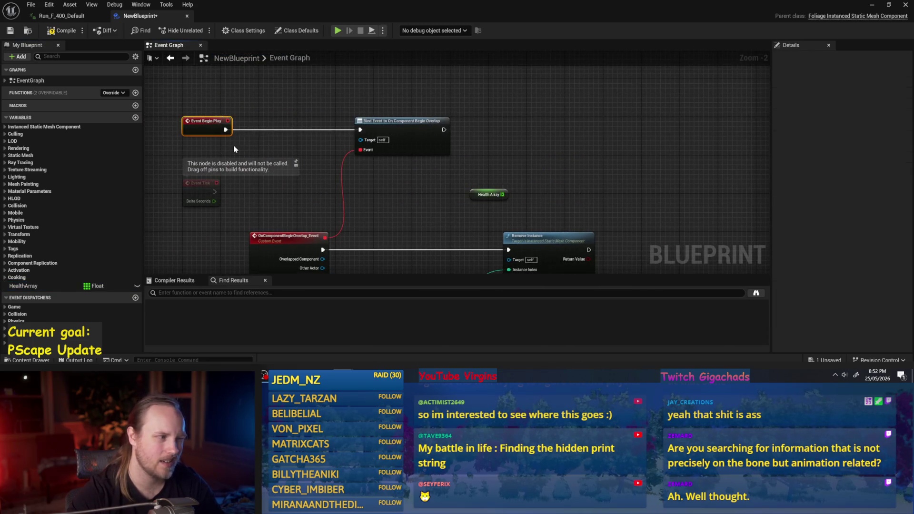
drag(480, 196, 423, 192)
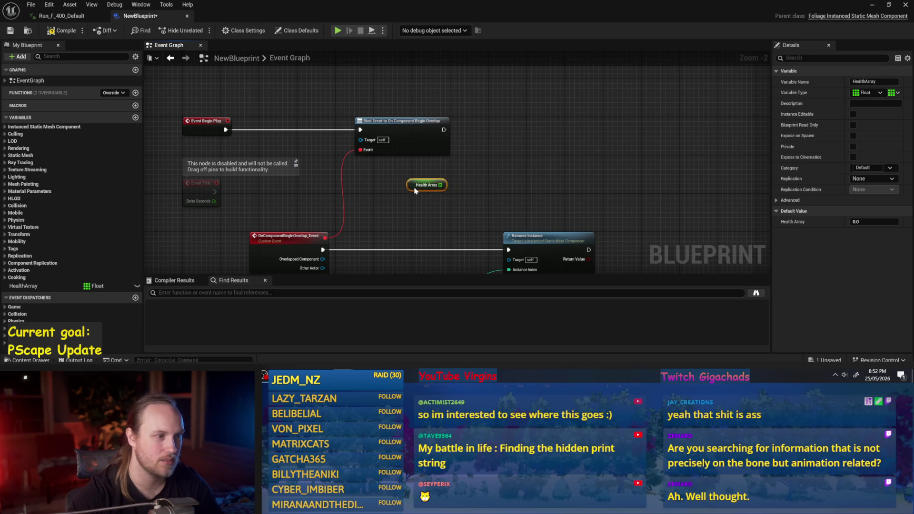
- Add a Get Instance Count node after the Bind Event node
click(475, 161)
drag(443, 129, 517, 128)
right_click(507, 113)
text(get instance)
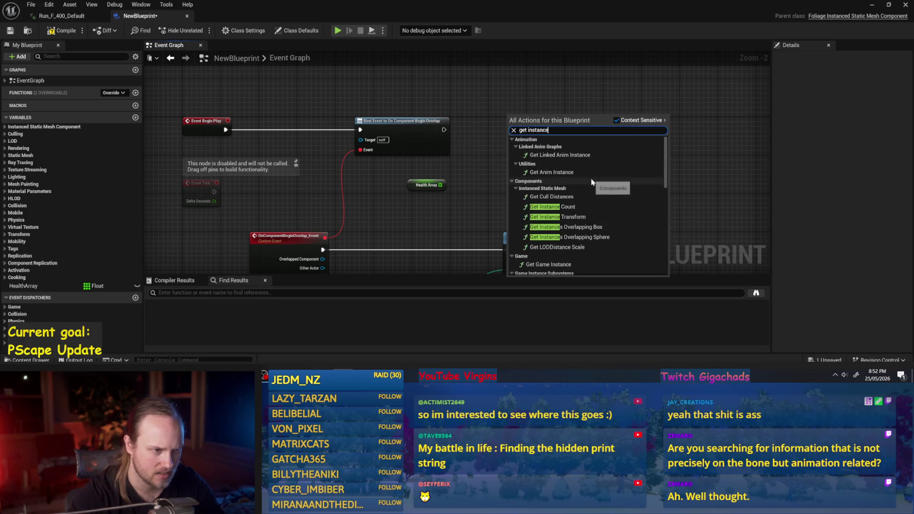
click(584, 208)
mouse_move(524, 119)
mouse_down()
mouse_move(434, 53)
mouse_move(422, 95)
mouse_up()
- Add Set Array Elem on Health Array with Index from instance count, Size to Fit, Item 100, run after Bind Event
drag(440, 226, 521, 174)
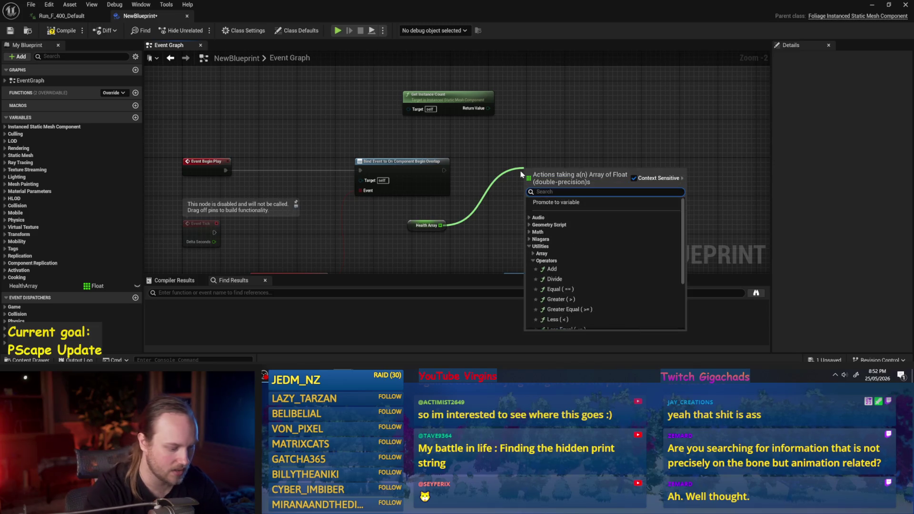
text(set)
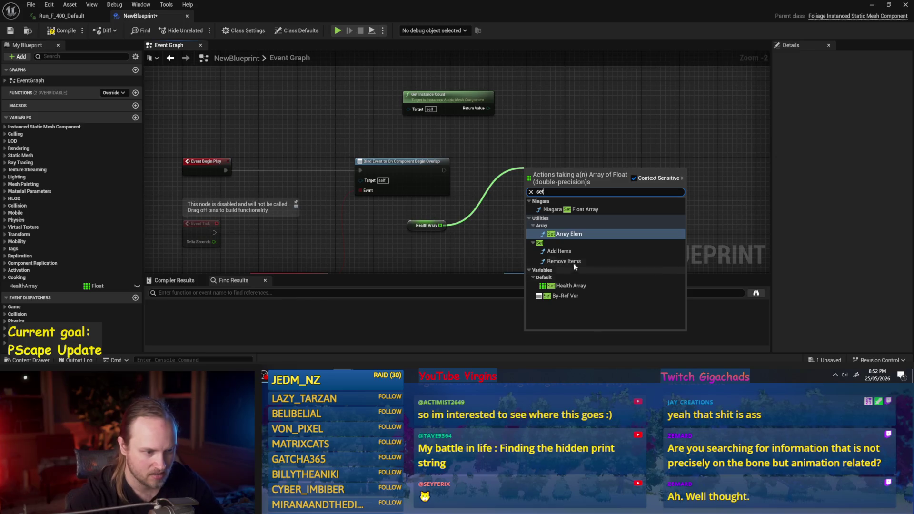
click(559, 235)
mouse_move(491, 108)
mouse_down()
mouse_move(541, 228)
mouse_move(528, 198)
mouse_up()
click(553, 219)
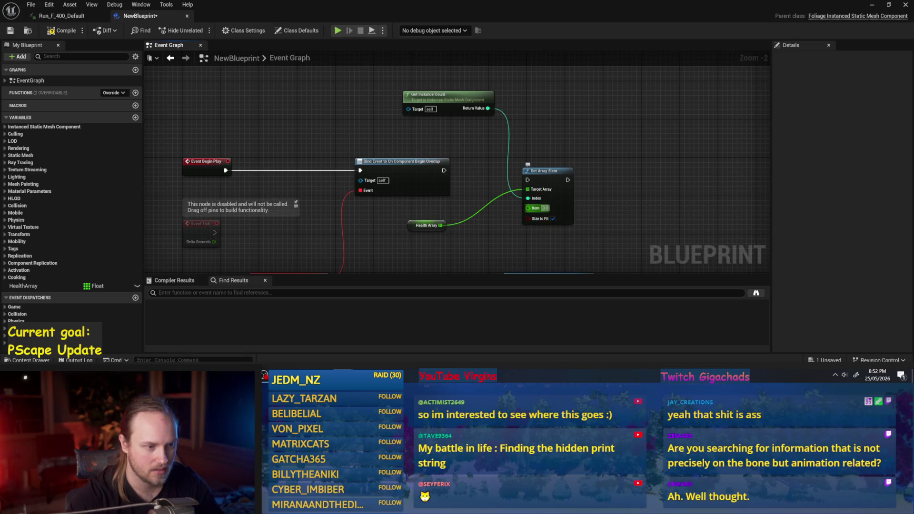
text(100)
key(Return)
drag(444, 171, 541, 176)
- Move the Health Array node up beside Get Instance Count and return to the overlap logic
drag(624, 177, 589, 154)
click(626, 205)
drag(386, 197, 415, 202)
drag(473, 219, 450, 202)
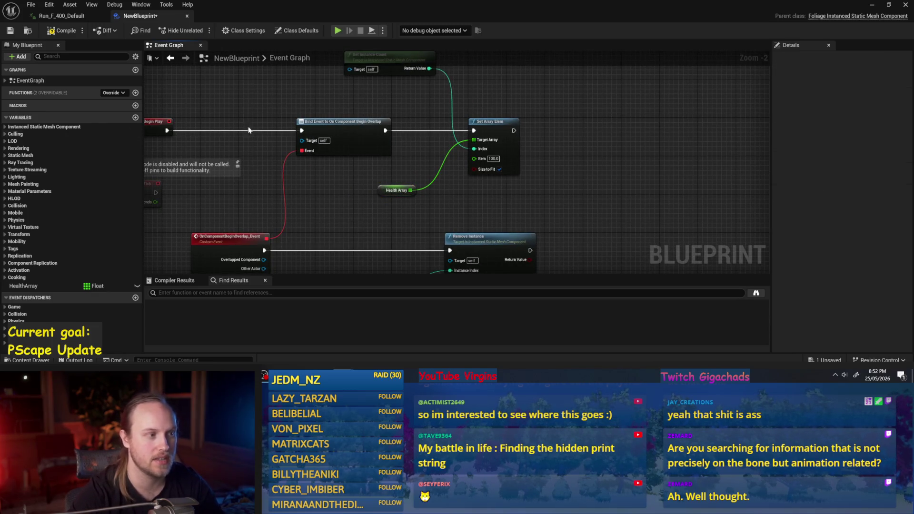
drag(576, 201, 575, 220)
mouse_move(380, 213)
mouse_down()
mouse_move(410, 119)
mouse_move(371, 113)
mouse_move(382, 206)
mouse_up()
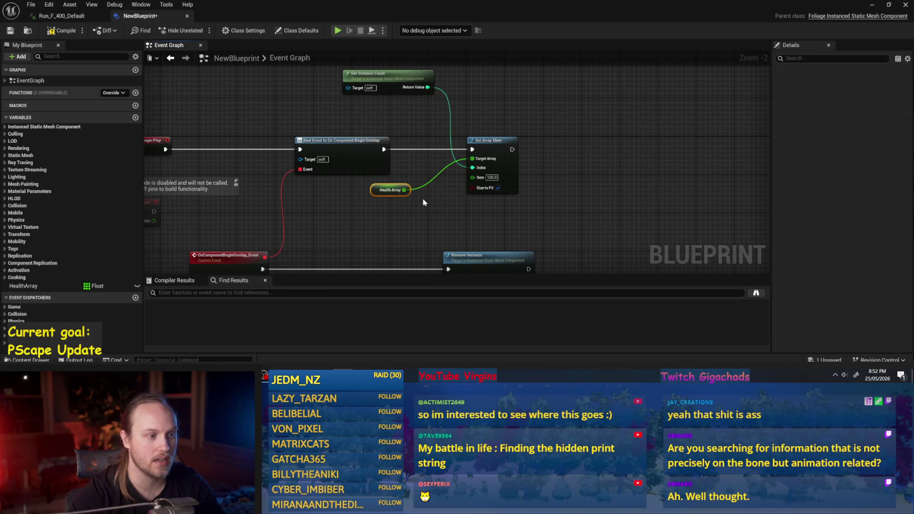
click(559, 210)
drag(558, 210, 539, 93)
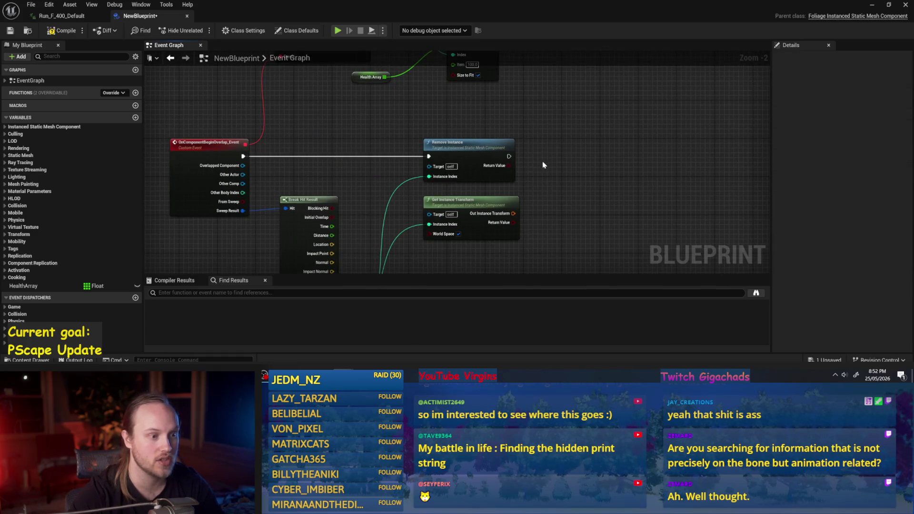
- Look over the Remove Instance logic and move the OnComponentBeginOverlap event node left
drag(542, 168, 530, 138)
drag(487, 166, 483, 175)
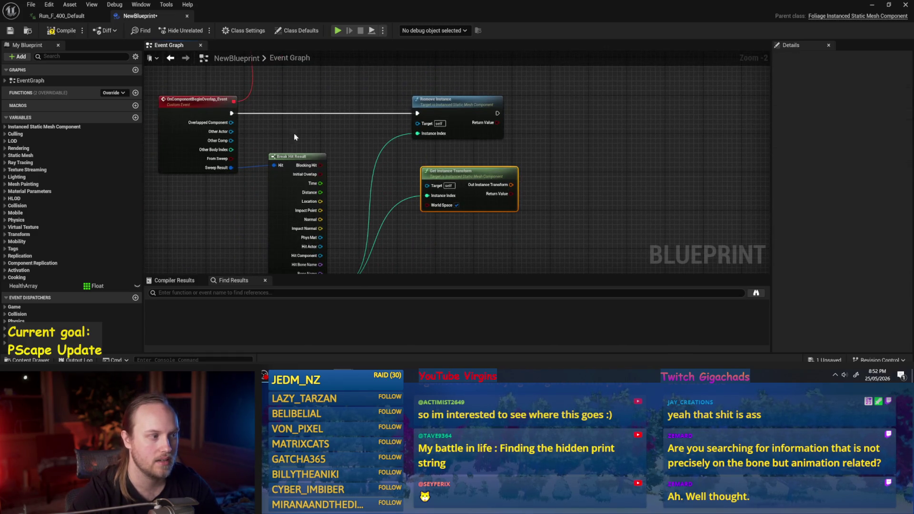
drag(319, 140, 401, 166)
drag(275, 108, 234, 145)
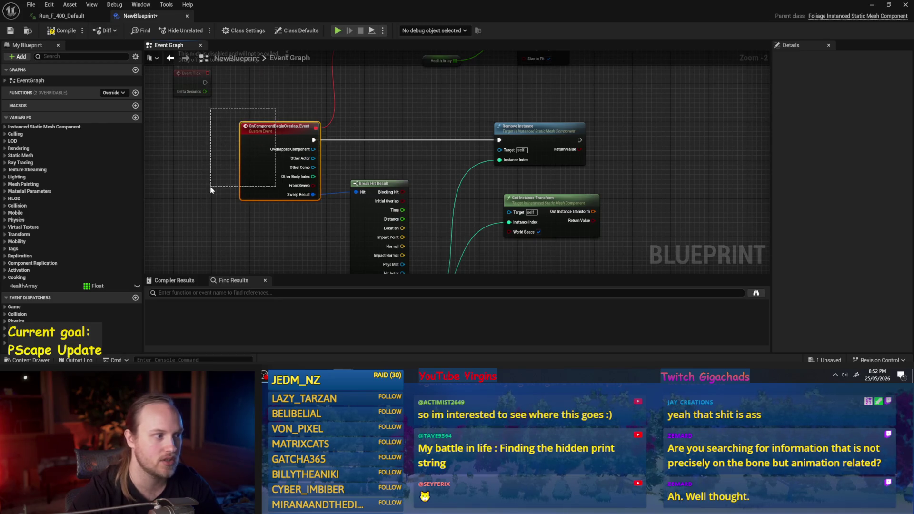
mouse_move(265, 191)
mouse_down()
mouse_move(184, 205)
mouse_move(343, 187)
mouse_move(471, 276)
mouse_up()
drag(300, 172, 374, 257)
right_click(374, 89)
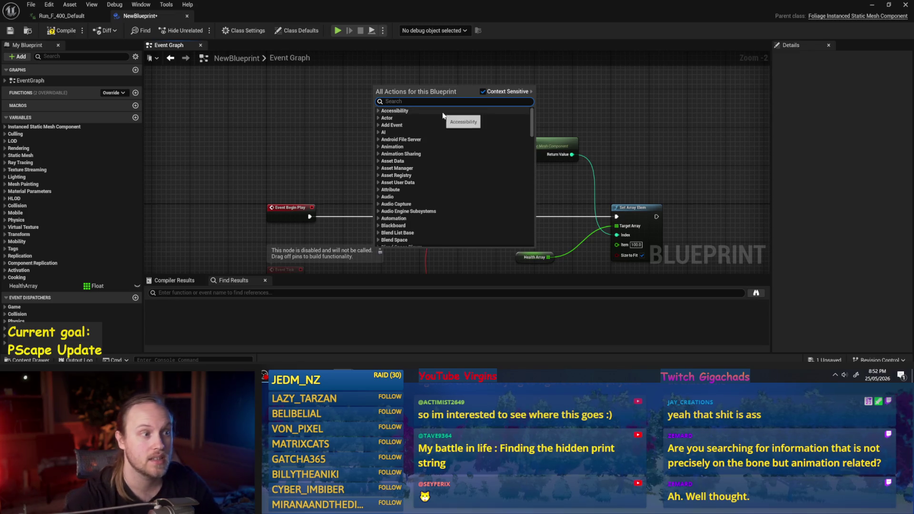
mouse_move(330, 149)
mouse_down()
mouse_move(322, 115)
mouse_move(393, 210)
mouse_move(465, 159)
mouse_up()
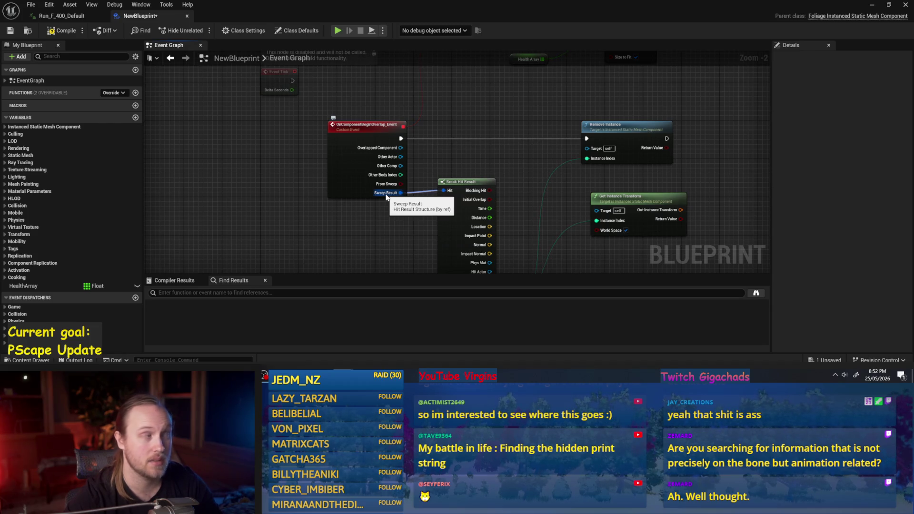
mouse_move(459, 149)
mouse_down()
mouse_move(422, 126)
mouse_move(330, 208)
mouse_move(406, 217)
mouse_up()
drag(394, 151, 326, 151)
- Pan up and abandon a wire pulled from the Element Index pin
drag(403, 219, 404, 186)
scroll(404, 186, up, 1)
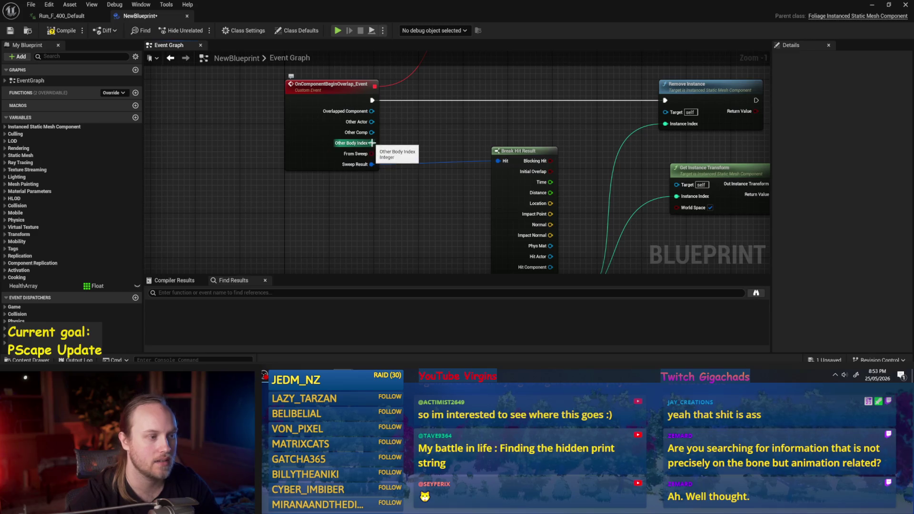
drag(422, 124, 359, 71)
mouse_move(489, 257)
mouse_down()
mouse_move(524, 208)
mouse_move(606, 222)
mouse_move(594, 199)
mouse_up()
key(Escape)
- Shift the existing Health Array node, then place a second HealthArray getter at the top
drag(510, 198, 207, 143)
drag(518, 215, 464, 225)
click(542, 225)
mouse_move(542, 225)
mouse_down()
mouse_move(524, 181)
mouse_move(517, 202)
mouse_move(530, 219)
mouse_move(305, 208)
mouse_up()
drag(23, 286, 523, 124)
click(540, 137)
drag(535, 160, 482, 196)
- Create a custom event named Damage in open space of the Event Graph
drag(489, 153, 521, 76)
right_click(465, 155)
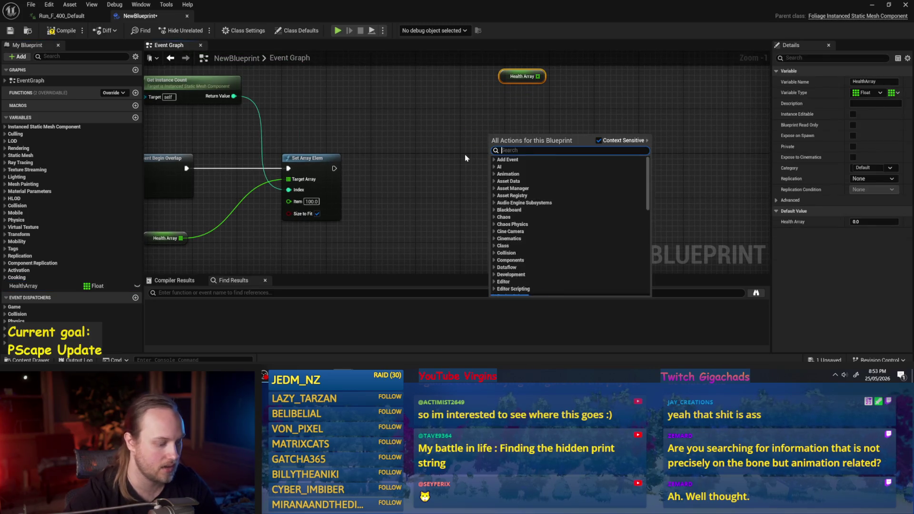
text(custom)
key(Return)
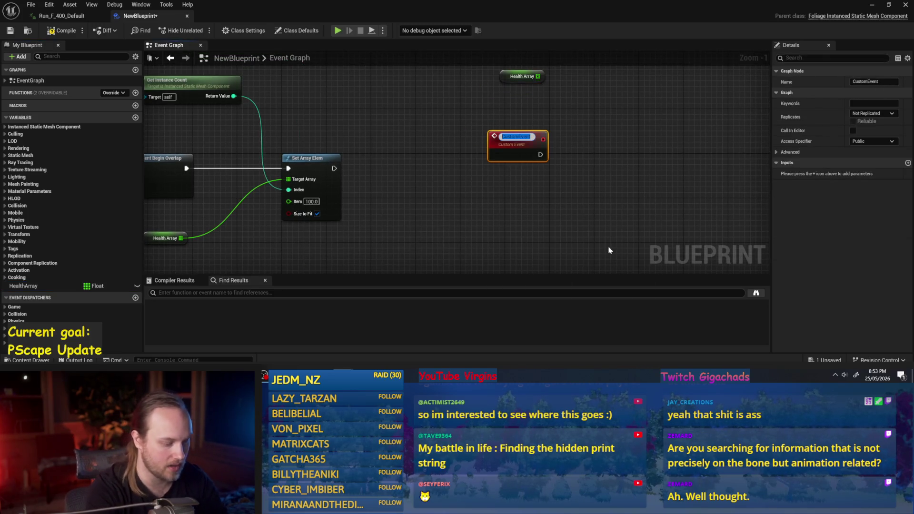
text(Damage)
key(Return)
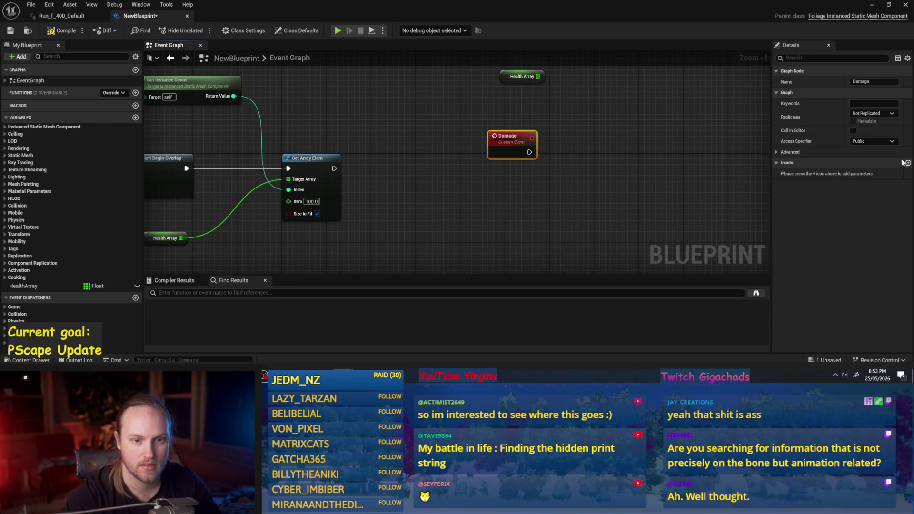
- Give the Damage event two inputs and make the first one an Integer
click(908, 163)
click(907, 163)
click(866, 174)
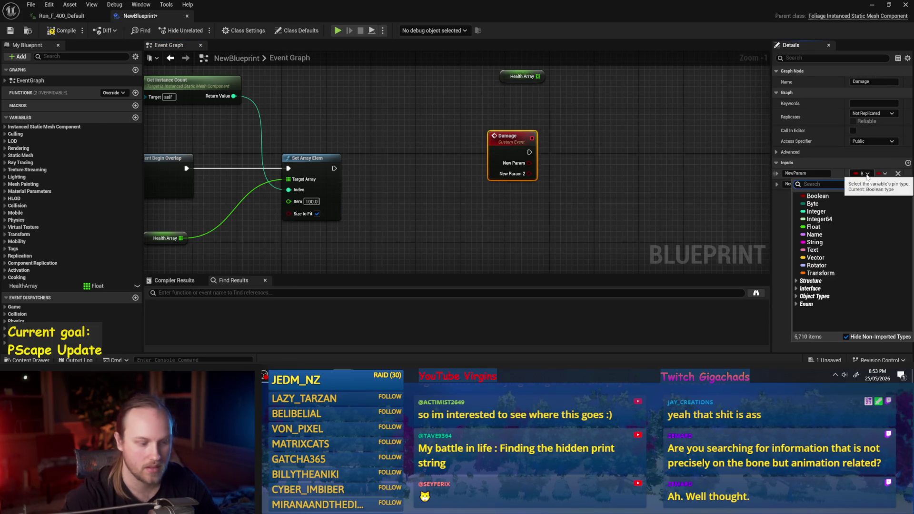
text(int)
scroll(831, 233, down, 15)
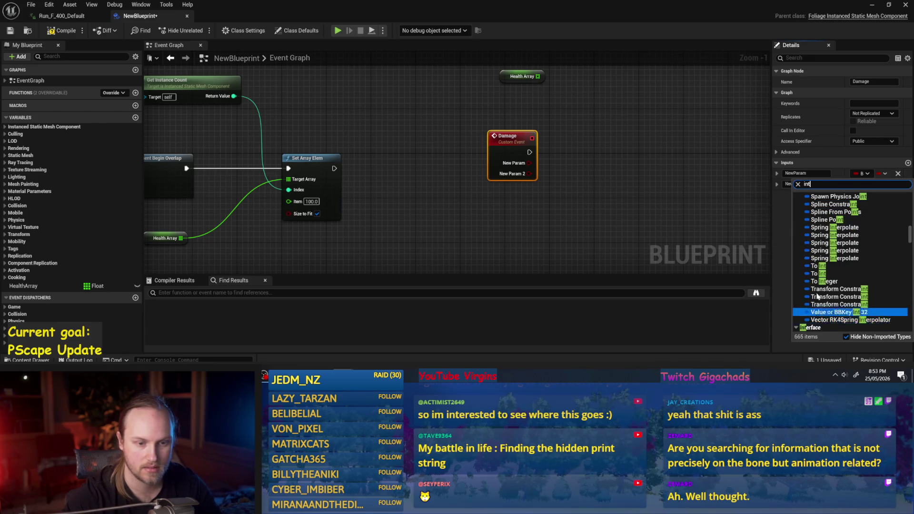
scroll(831, 234, up, 15)
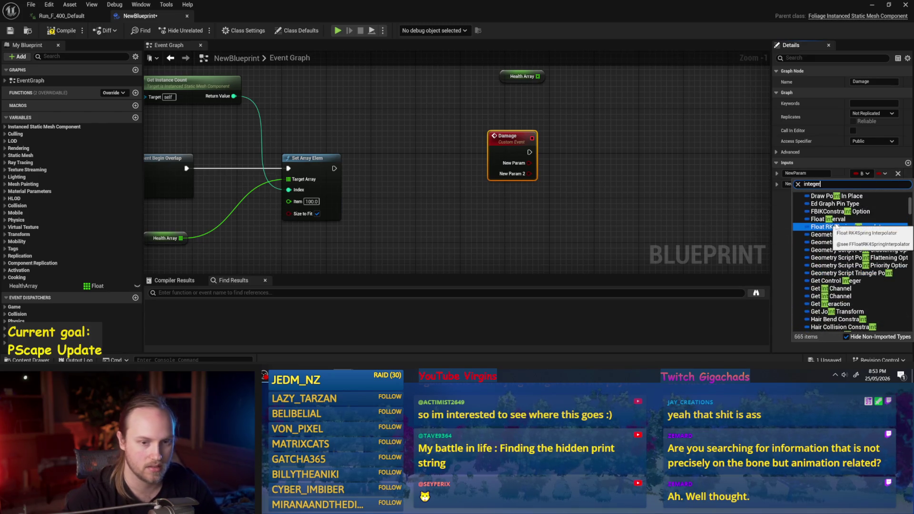
click(829, 195)
- Set the Damage event's second input type to Float
click(864, 184)
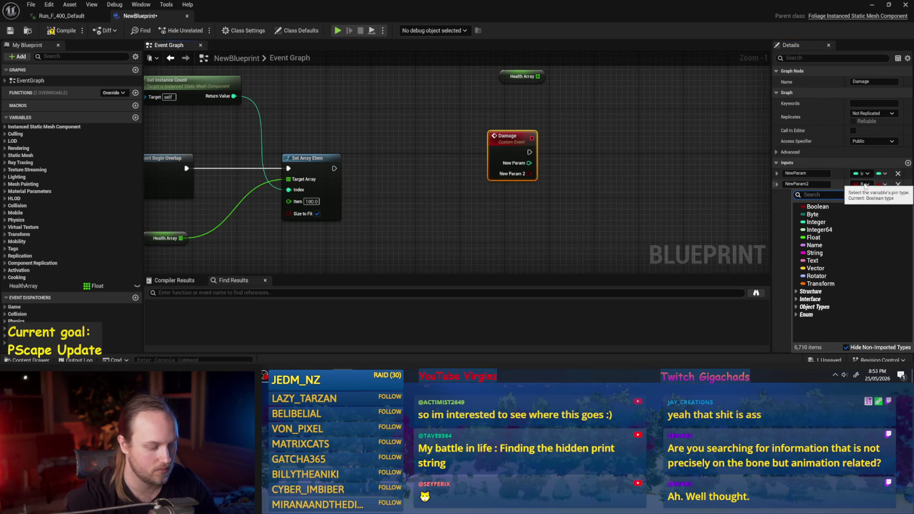
text(damage)
scroll(853, 285, down, 5)
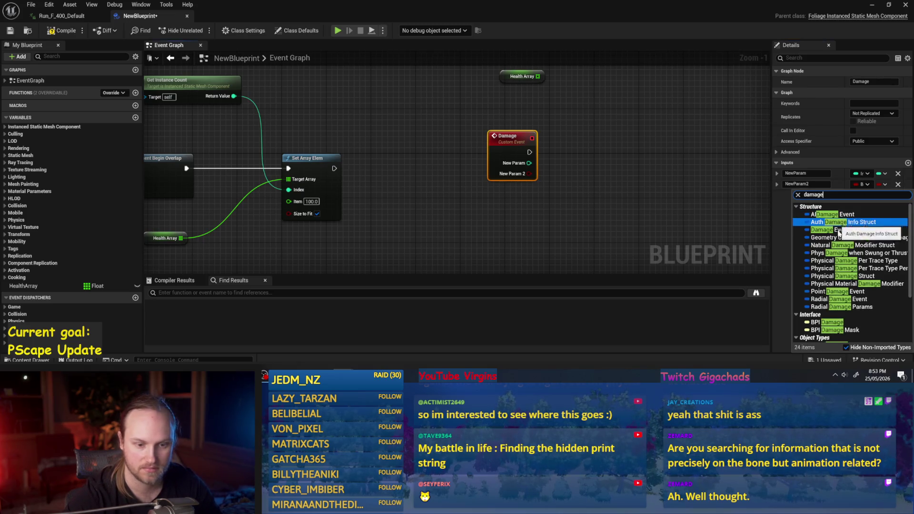
mouse_move(855, 309)
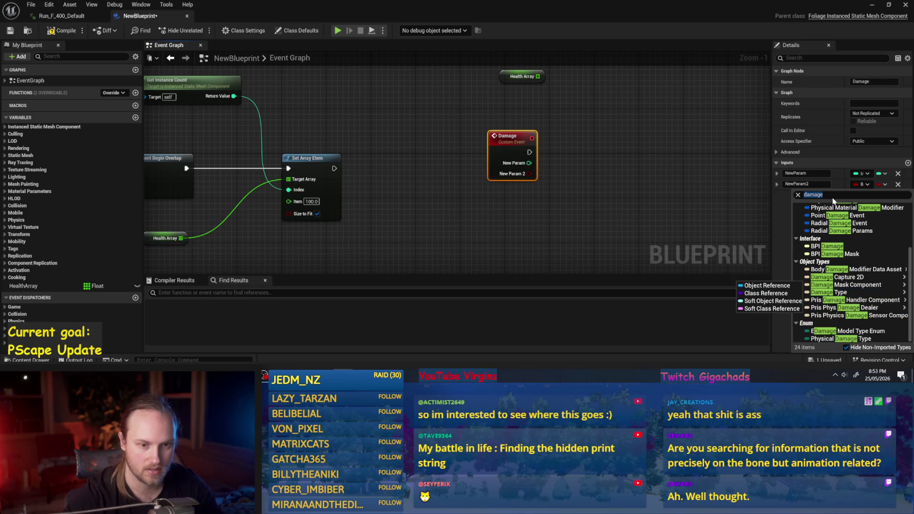
text(float)
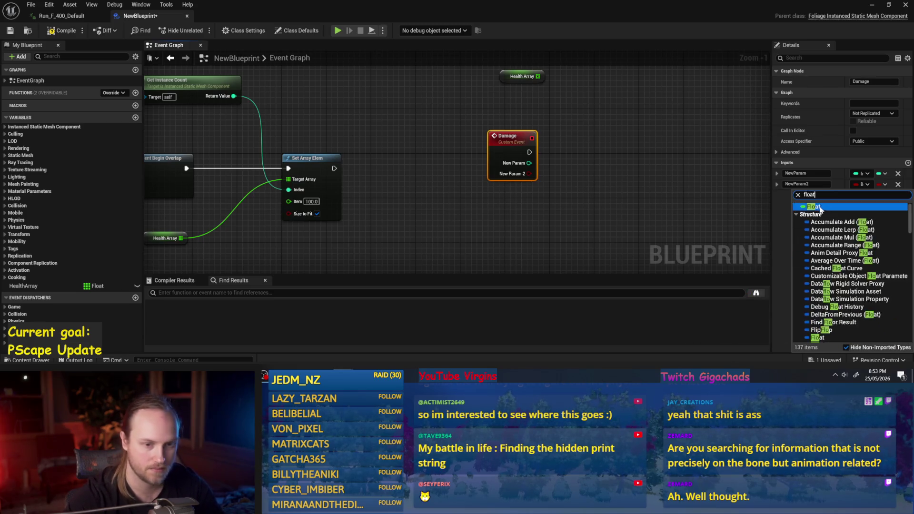
key(Return)
click(528, 163)
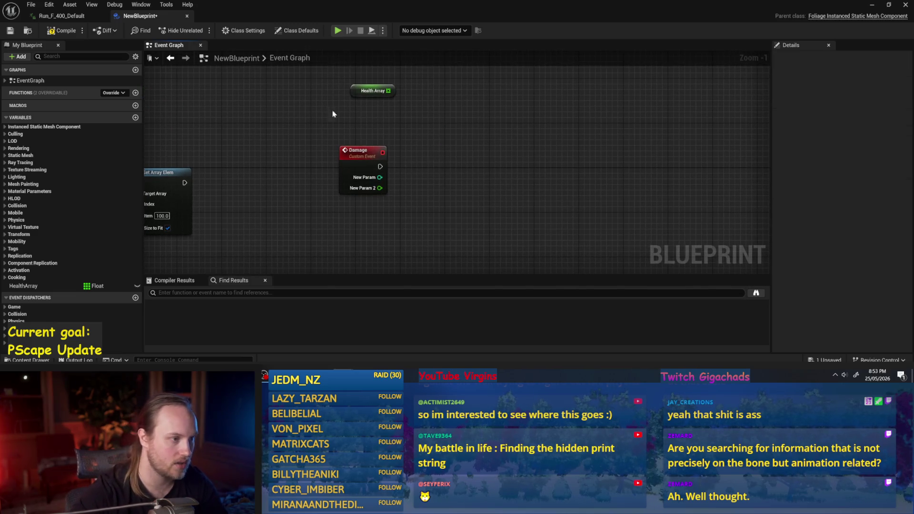
- Get the Health Array entry at New Param and subtract New Param 2 from it
drag(389, 94, 451, 159)
click(476, 214)
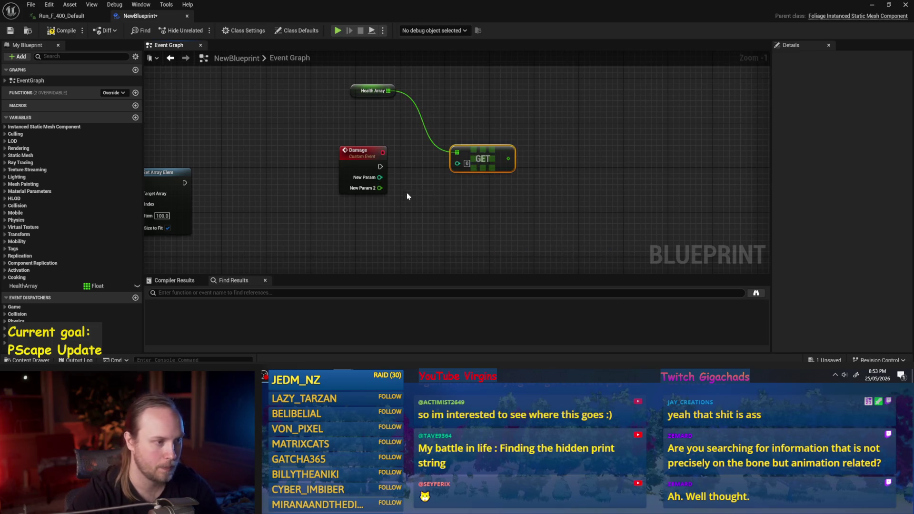
mouse_move(379, 177)
mouse_down()
mouse_move(460, 167)
mouse_move(447, 130)
mouse_move(529, 155)
mouse_up()
click(373, 188)
mouse_move(353, 181)
mouse_down()
mouse_move(393, 187)
mouse_move(531, 168)
mouse_up()
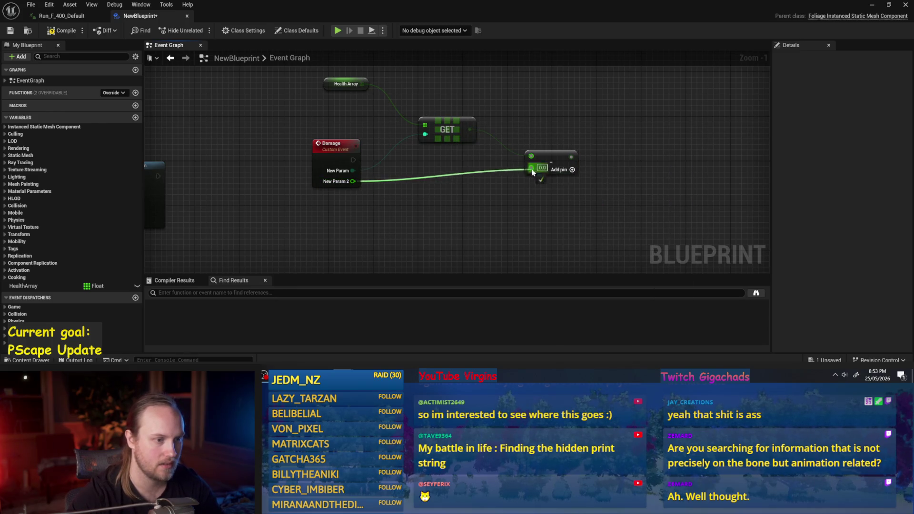
- Add a Set Array Elem for Health Array, run by Damage, indexed by New Param
drag(300, 88, 543, 120)
text(set arra)
click(555, 186)
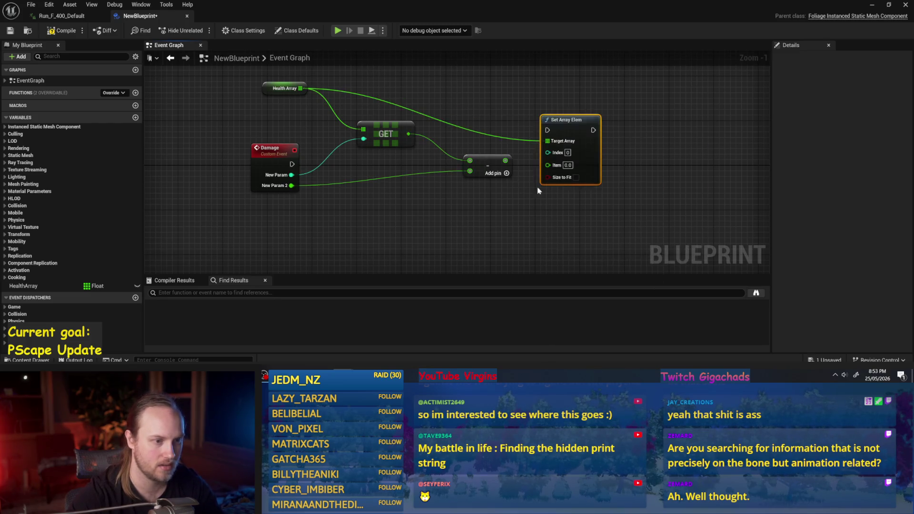
mouse_move(292, 164)
mouse_down()
mouse_move(551, 113)
mouse_move(538, 145)
mouse_move(548, 165)
mouse_up()
drag(291, 175, 548, 153)
mouse_move(618, 164)
mouse_down()
mouse_move(627, 139)
mouse_move(506, 197)
mouse_move(492, 175)
mouse_up()
- Place a Branch node beside Set Array Elem and route the Damage execution into it
click(493, 173)
mouse_move(538, 102)
mouse_down()
mouse_move(605, 144)
mouse_move(631, 142)
mouse_up()
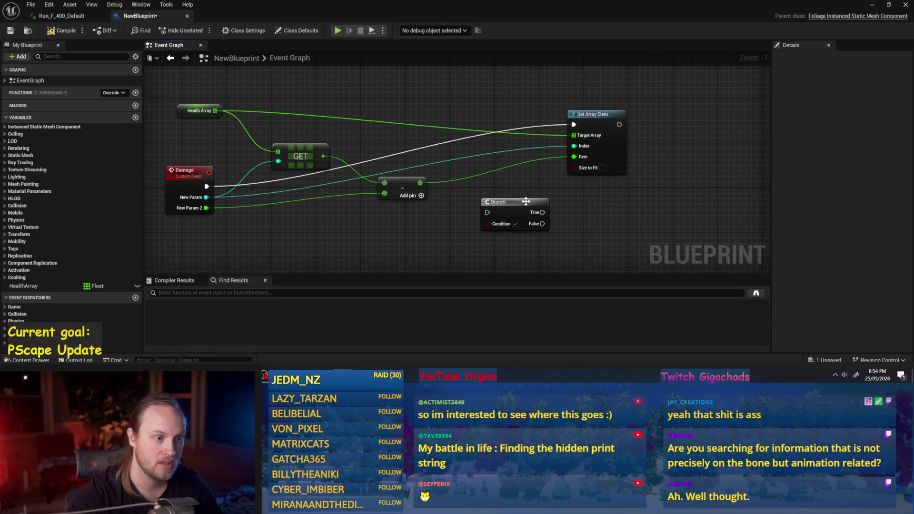
drag(529, 199, 509, 128)
mouse_move(574, 124)
mouse_down()
mouse_move(469, 142)
mouse_move(574, 125)
mouse_up()
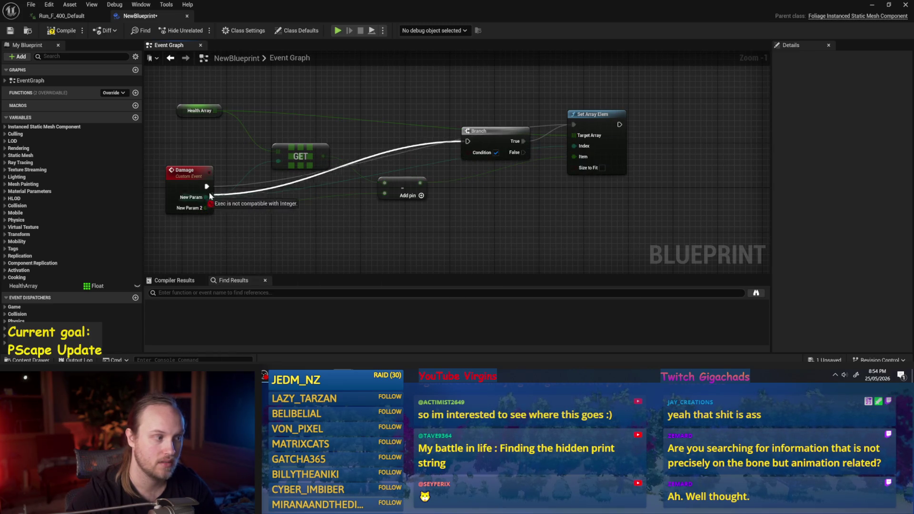
- Feed a less-than-0 check on the subtraction result into the Branch condition
drag(423, 185, 473, 218)
text(<)
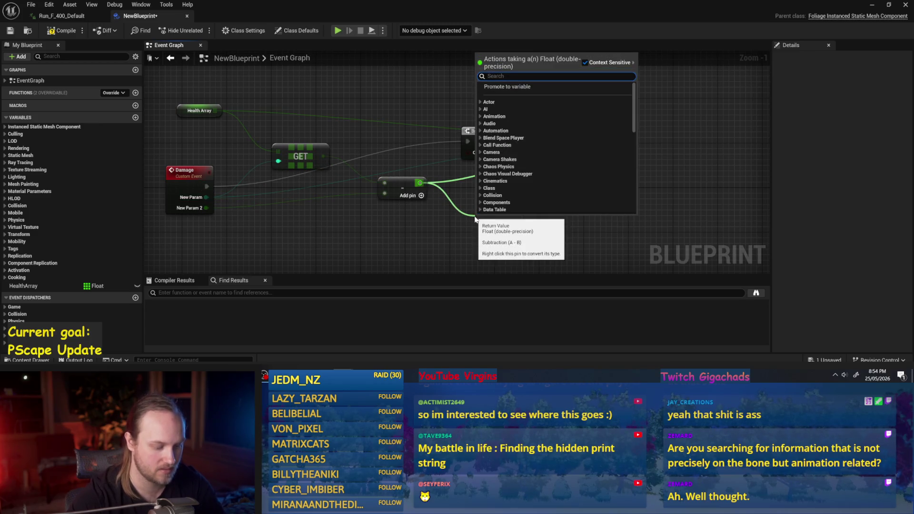
key(Return)
mouse_move(482, 209)
mouse_down()
mouse_move(470, 166)
mouse_move(426, 141)
mouse_move(478, 132)
mouse_up()
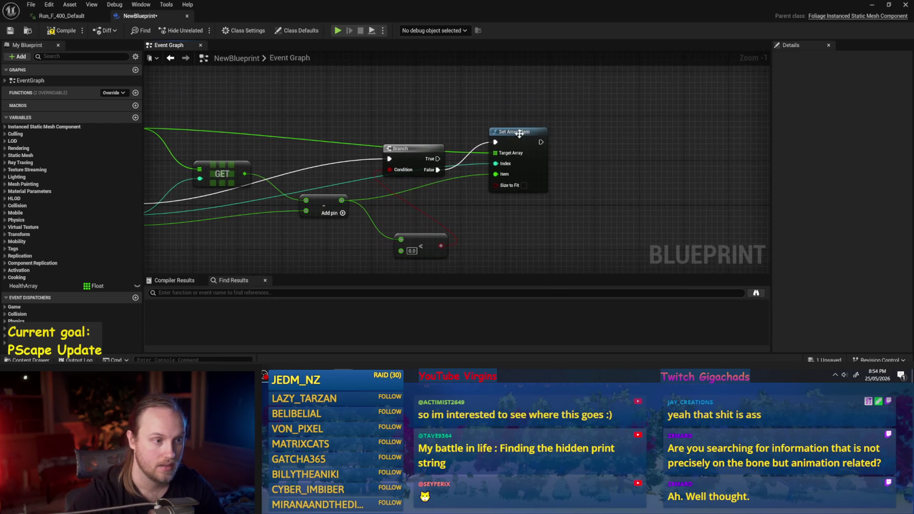
scroll(489, 169, down, 1)
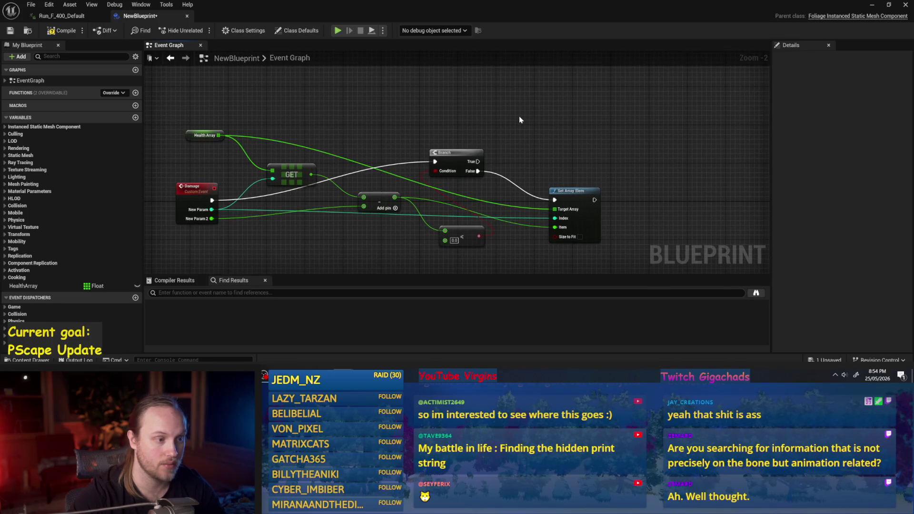
- Add a Remove Instance node using New Param, executed on Branch True, above Set Array Elem
right_click(520, 117)
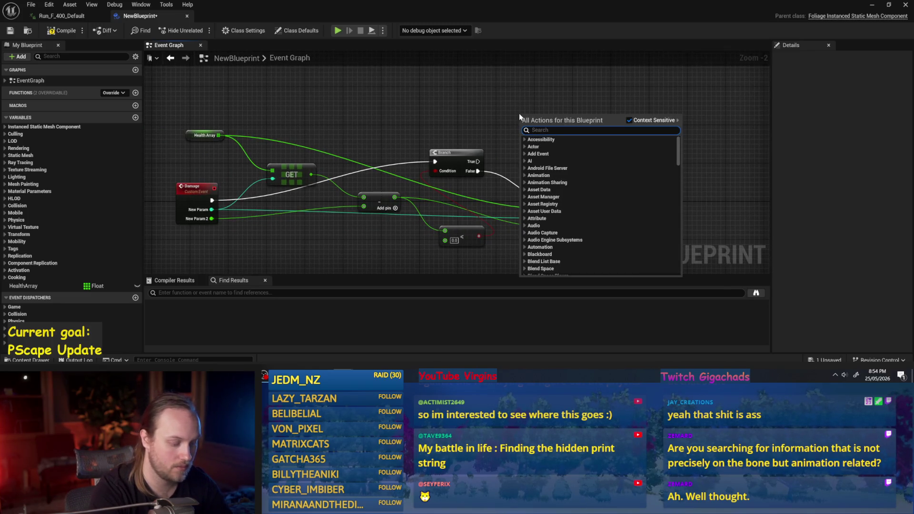
text(instance remove)
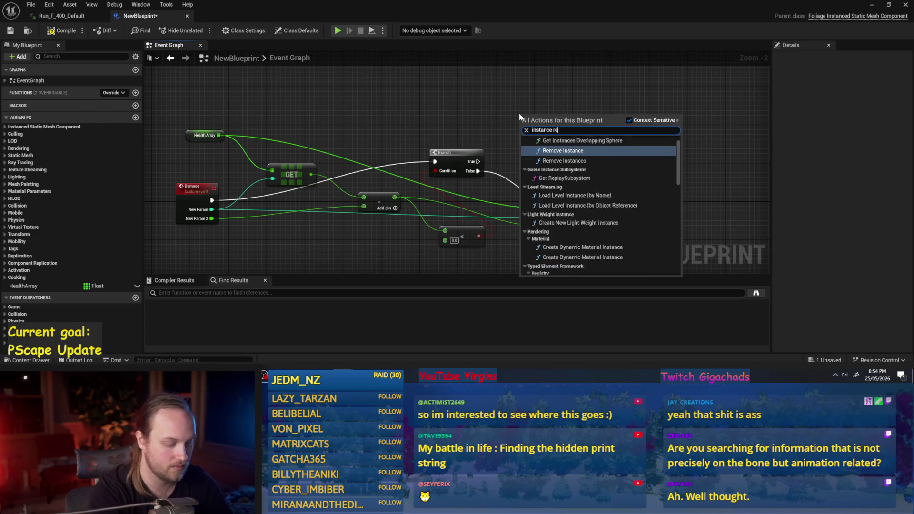
key(Return)
drag(584, 109, 632, 65)
click(410, 257)
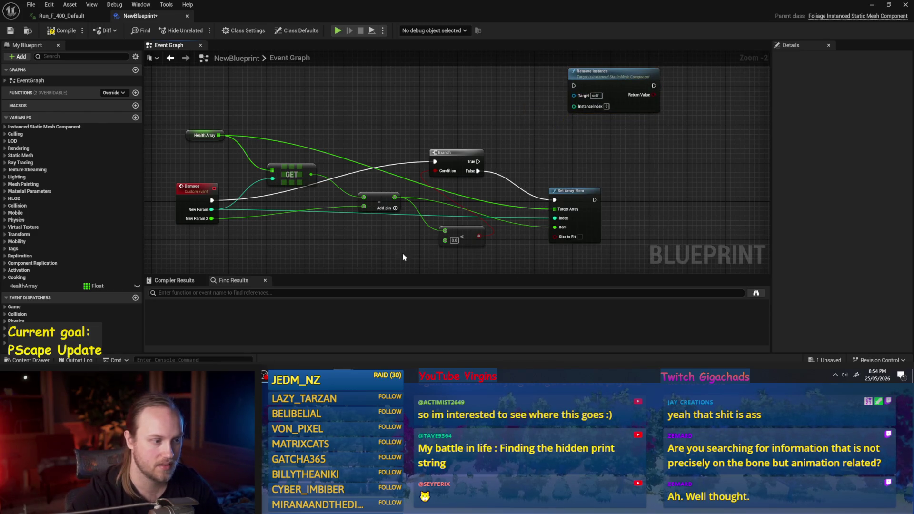
mouse_move(210, 210)
mouse_down()
mouse_move(369, 193)
mouse_move(574, 106)
mouse_move(565, 117)
mouse_up()
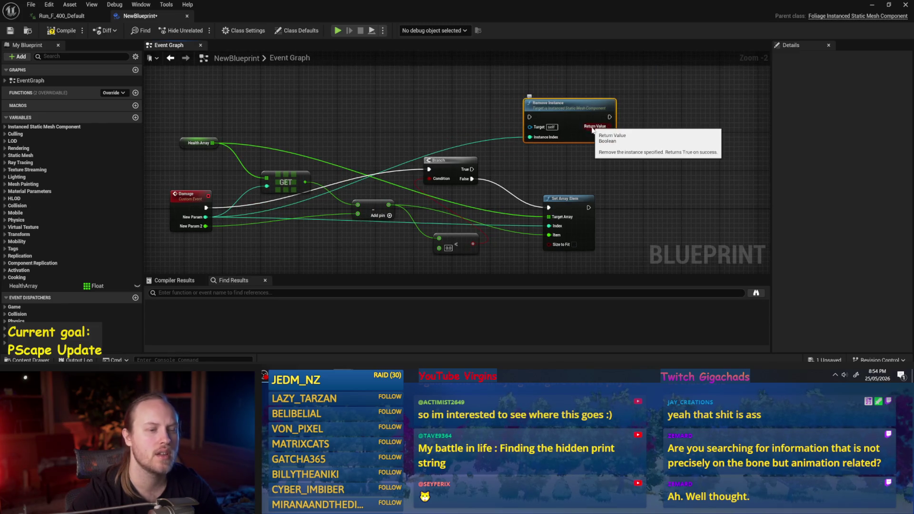
mouse_move(472, 169)
mouse_down()
mouse_move(530, 117)
mouse_move(583, 122)
mouse_move(588, 137)
mouse_up()
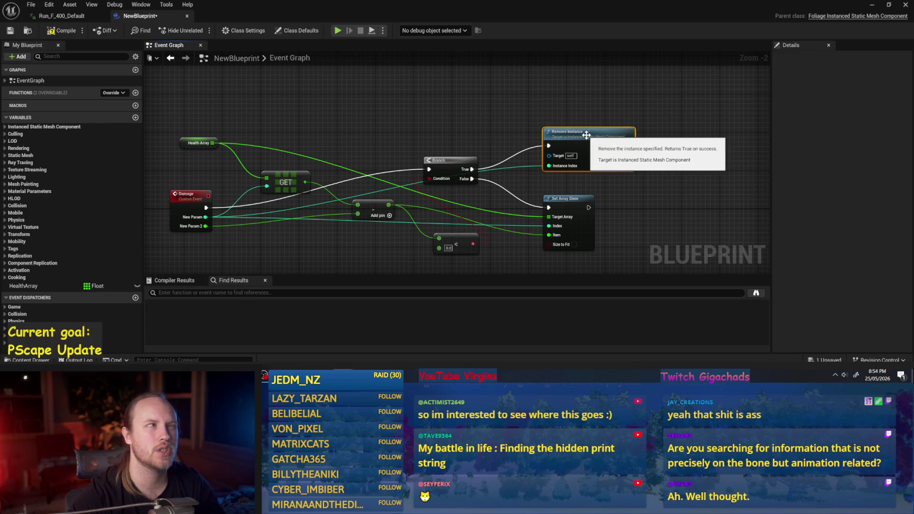
mouse_move(586, 136)
mouse_down()
mouse_move(589, 164)
mouse_move(589, 145)
mouse_up()
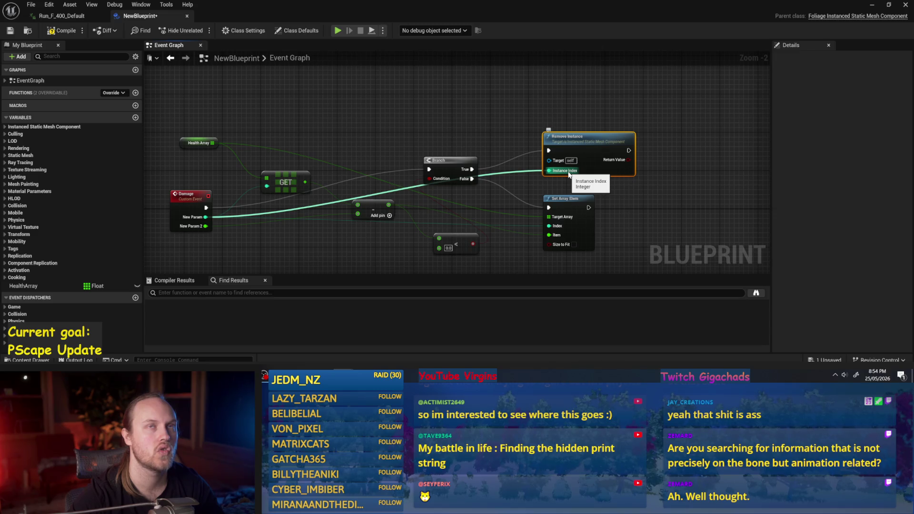
mouse_move(610, 160)
mouse_down()
mouse_move(599, 99)
mouse_move(605, 109)
mouse_up()
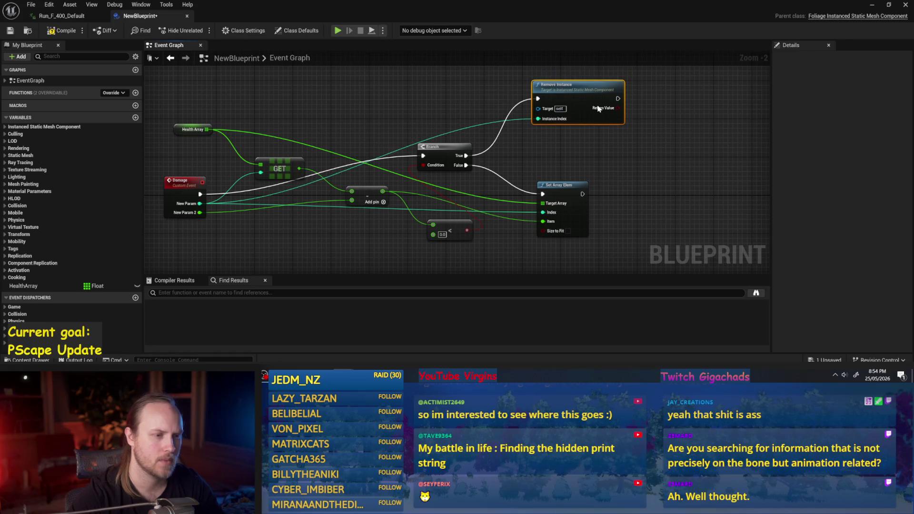
click(668, 156)
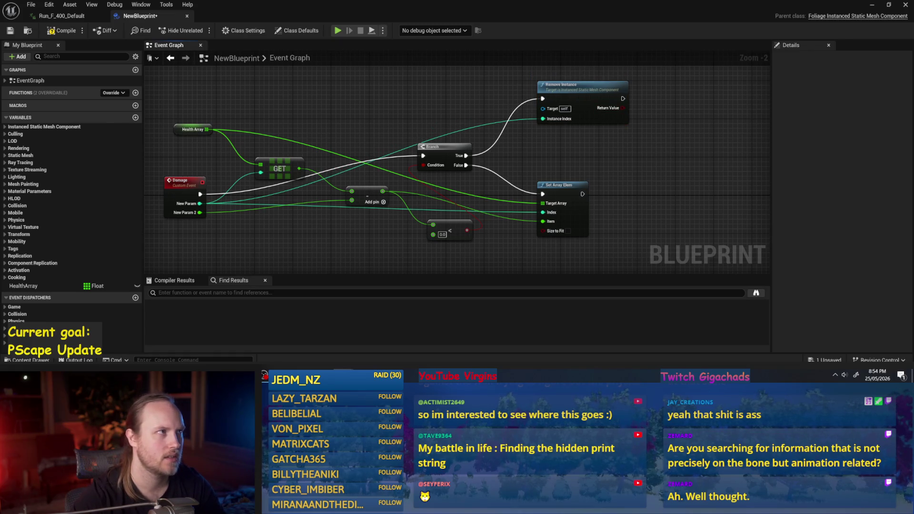
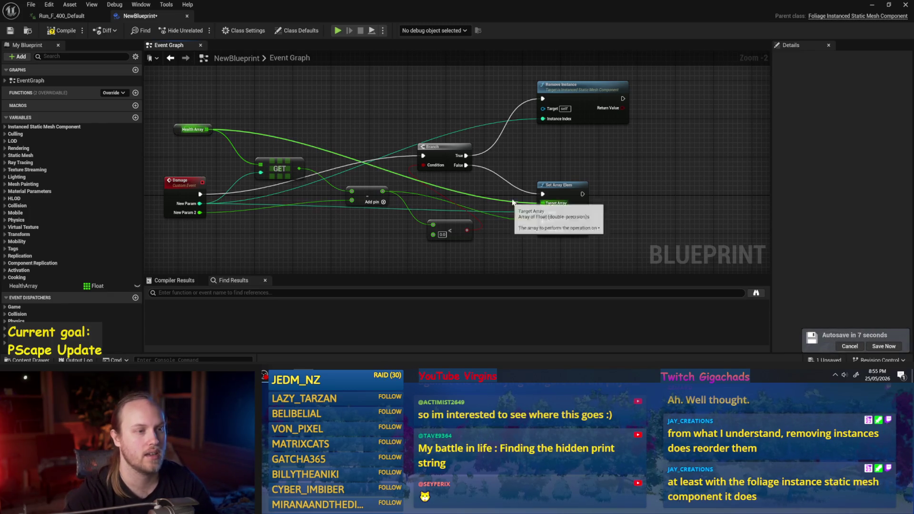
- Add a Health Array Remove Index node using the damaged instance index, run right after Remove Instance
drag(572, 137, 537, 151)
drag(548, 111, 549, 98)
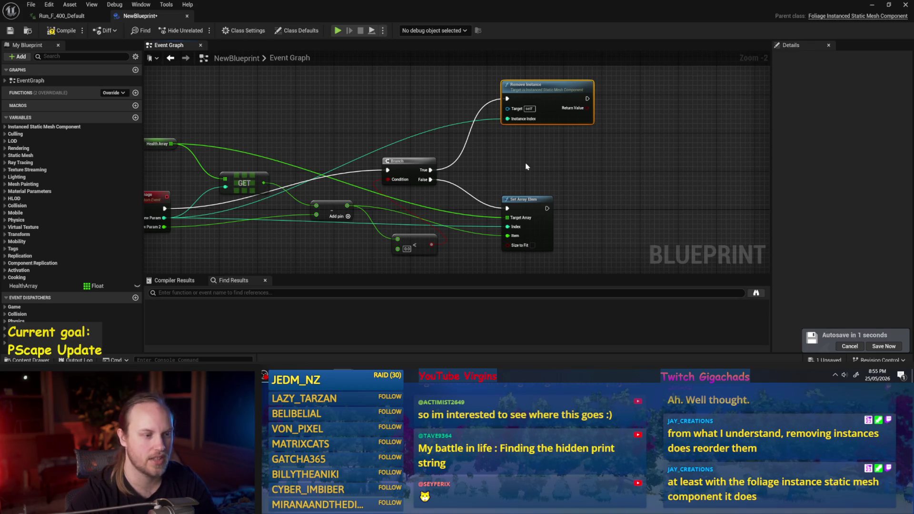
drag(170, 143, 571, 157)
text(remove)
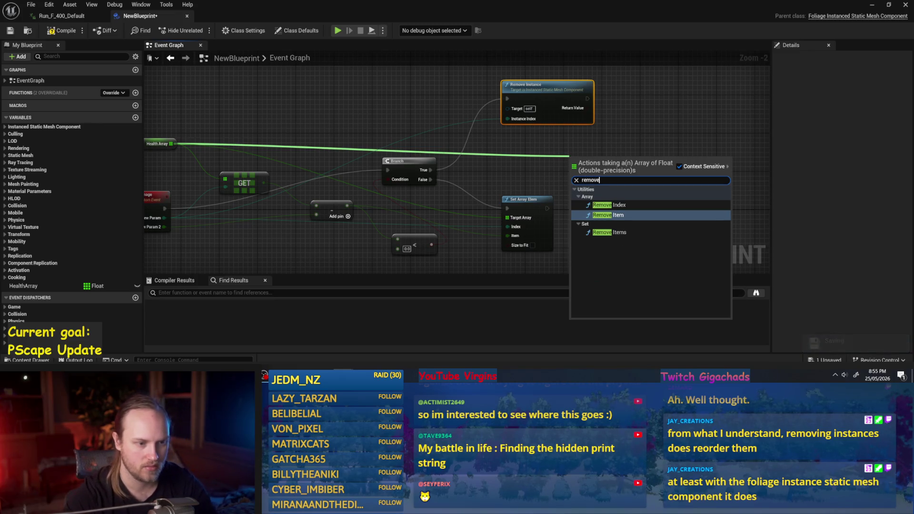
click(600, 204)
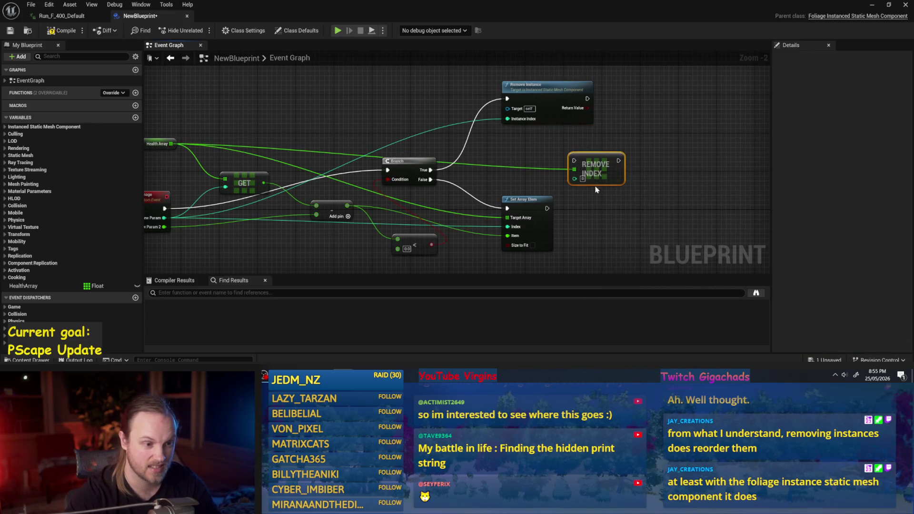
mouse_move(164, 218)
mouse_down()
mouse_move(198, 220)
mouse_move(618, 148)
mouse_up()
mouse_move(588, 99)
mouse_down()
mouse_move(617, 132)
mouse_move(635, 99)
mouse_up()
click(614, 166)
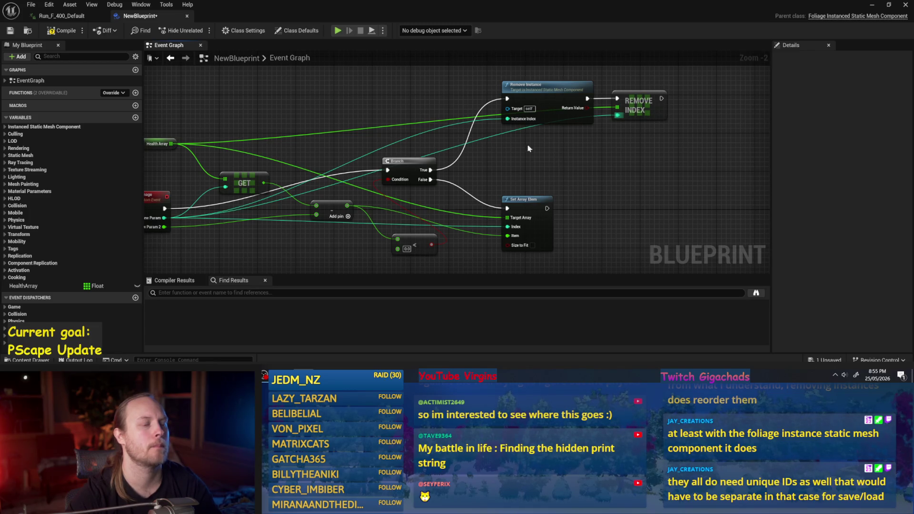
drag(483, 92, 649, 210)
- Move the two removal nodes lower, raise the Health Array node, and save the blueprint
mouse_move(559, 133)
mouse_down()
mouse_move(568, 186)
mouse_move(558, 157)
mouse_up()
drag(363, 139, 403, 126)
click(182, 167)
drag(182, 167, 191, 123)
click(340, 119)
scroll(429, 102, down, 1)
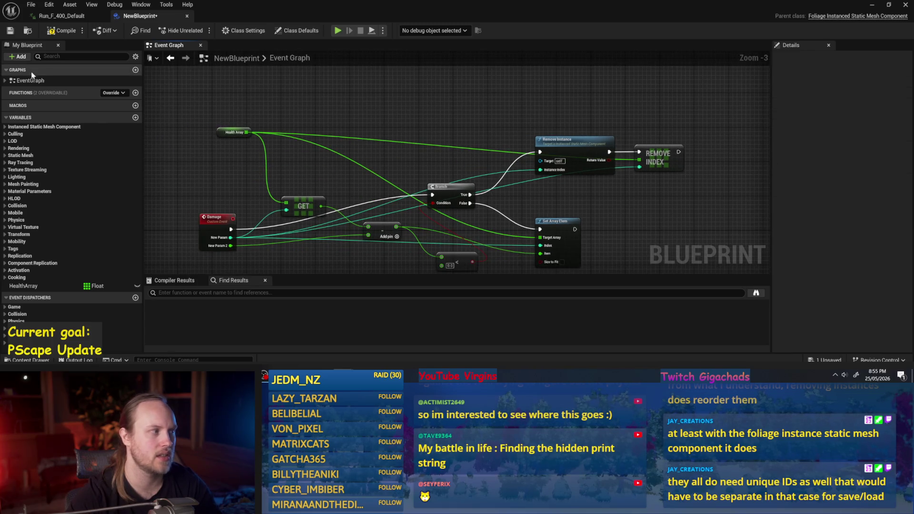
click(10, 32)
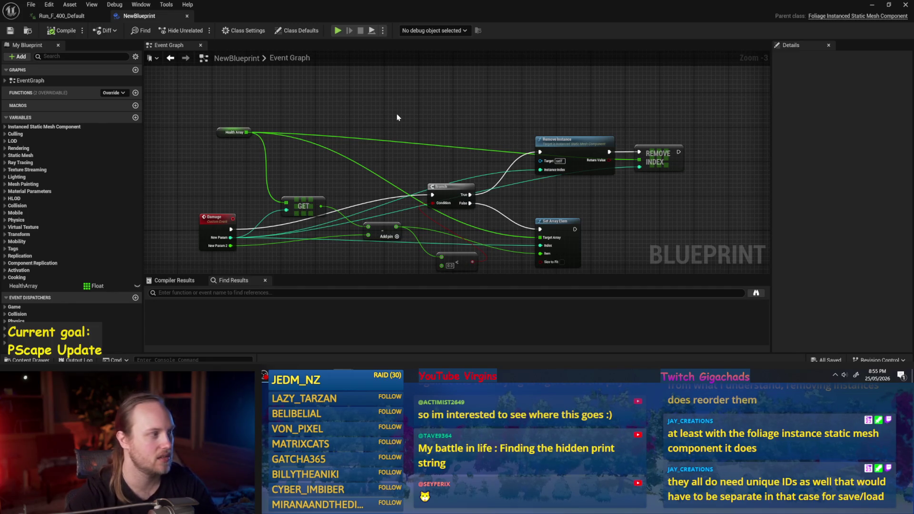
- Shift the Health Array node down and left, then save the blueprint again
mouse_move(397, 117)
mouse_down()
mouse_move(338, 136)
mouse_move(346, 129)
mouse_move(347, 149)
mouse_up()
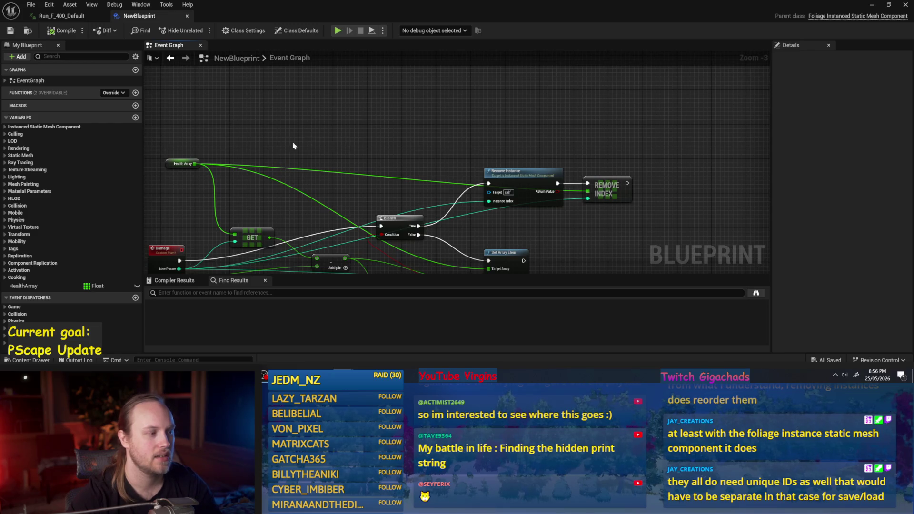
drag(243, 144, 320, 119)
click(258, 138)
drag(245, 141, 219, 159)
click(264, 109)
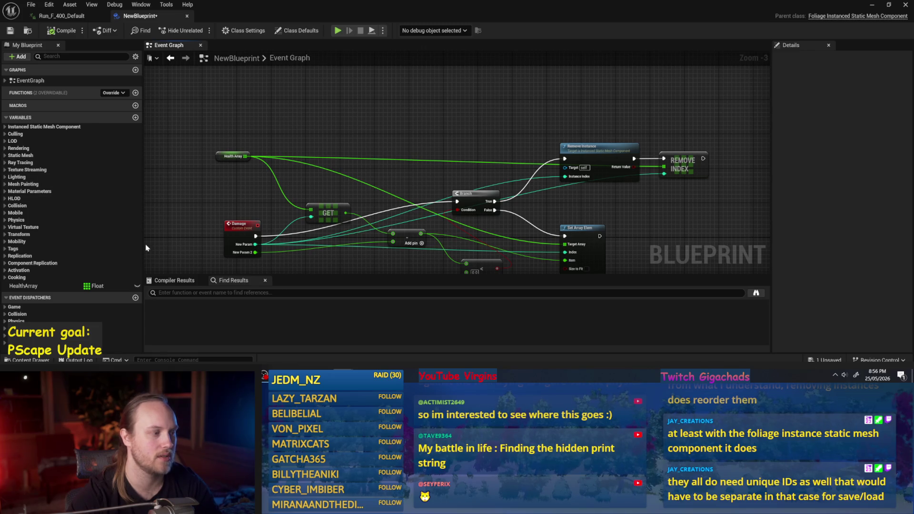
drag(289, 209, 254, 212)
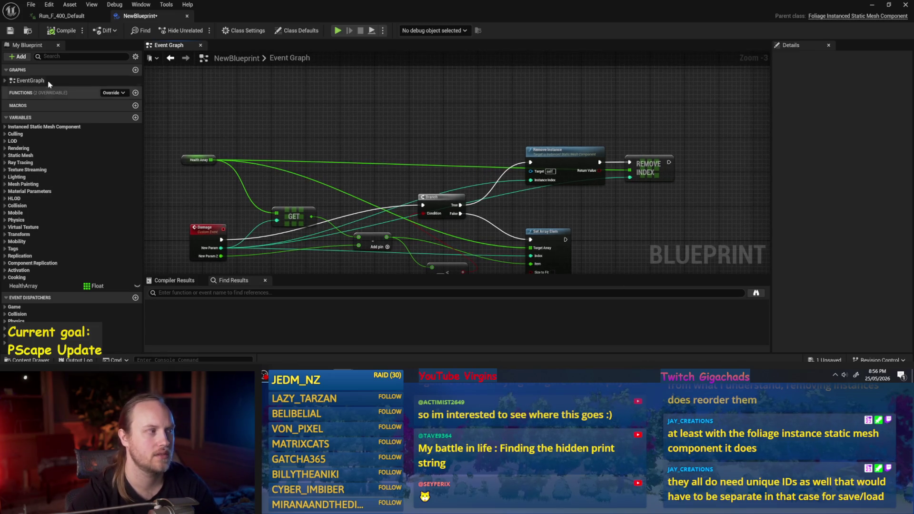
click(9, 31)
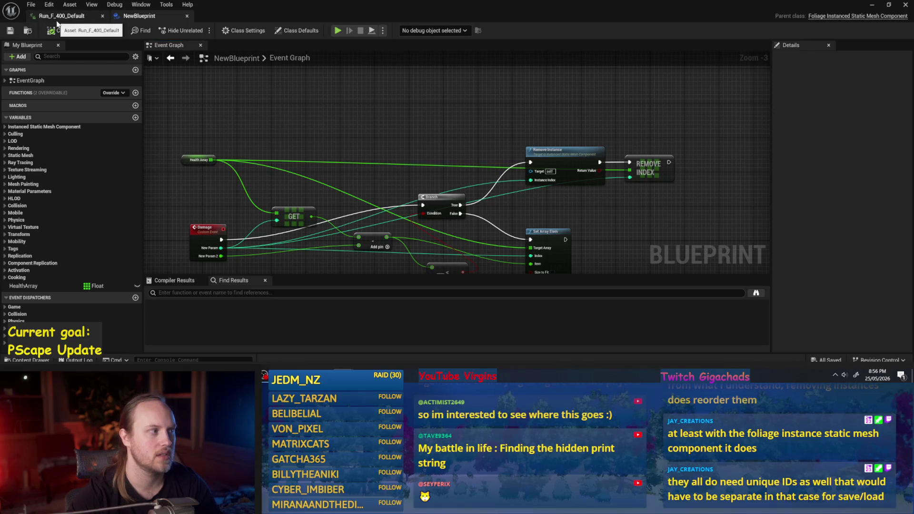
- Glance at the Run_F_400_Default tab, return to NewBlueprint, and nudge the Health Array node down
click(59, 18)
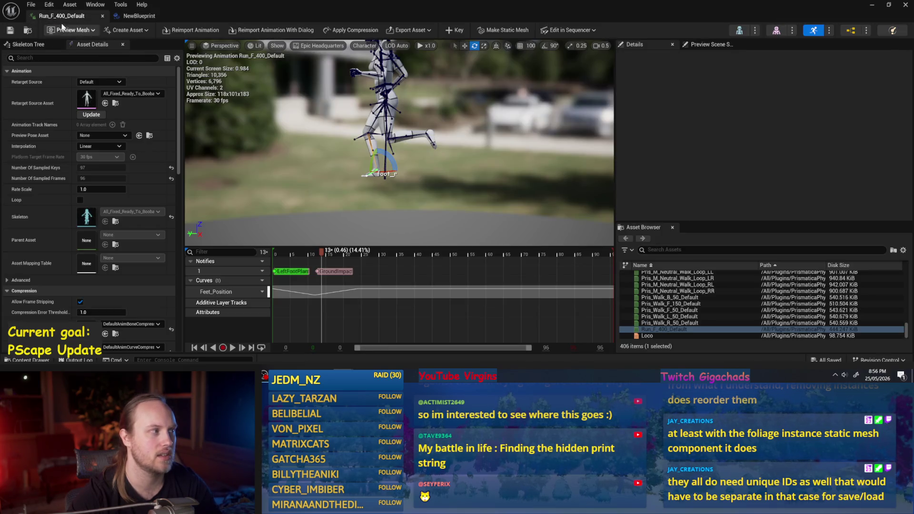
click(124, 17)
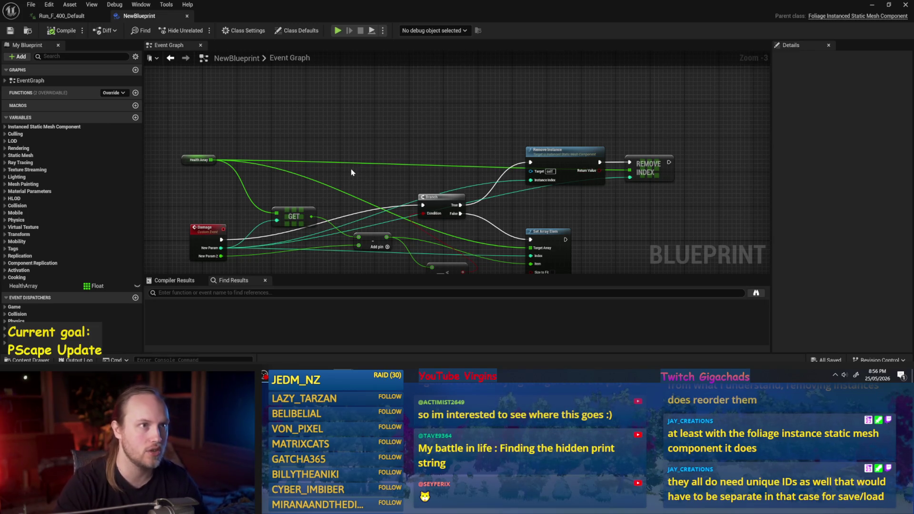
mouse_move(296, 102)
mouse_down()
mouse_move(232, 150)
mouse_move(257, 131)
mouse_up()
click(467, 117)
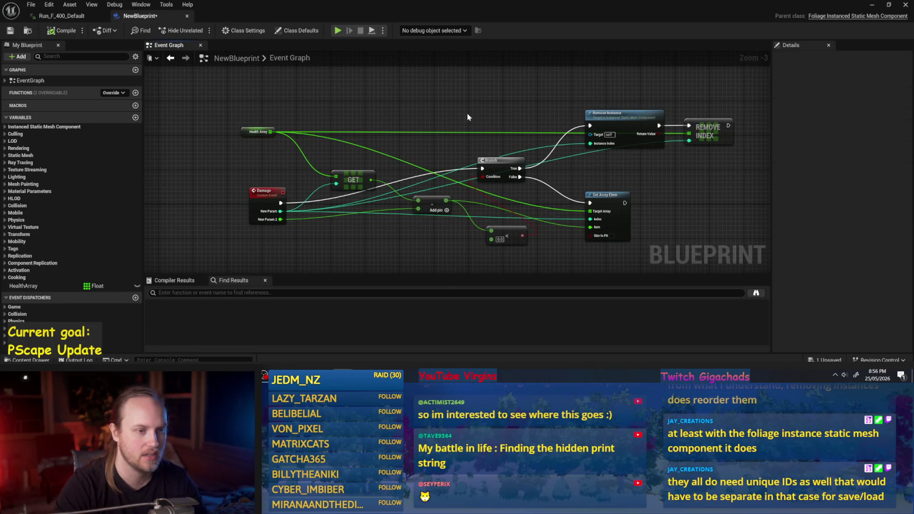
drag(603, 159, 590, 171)
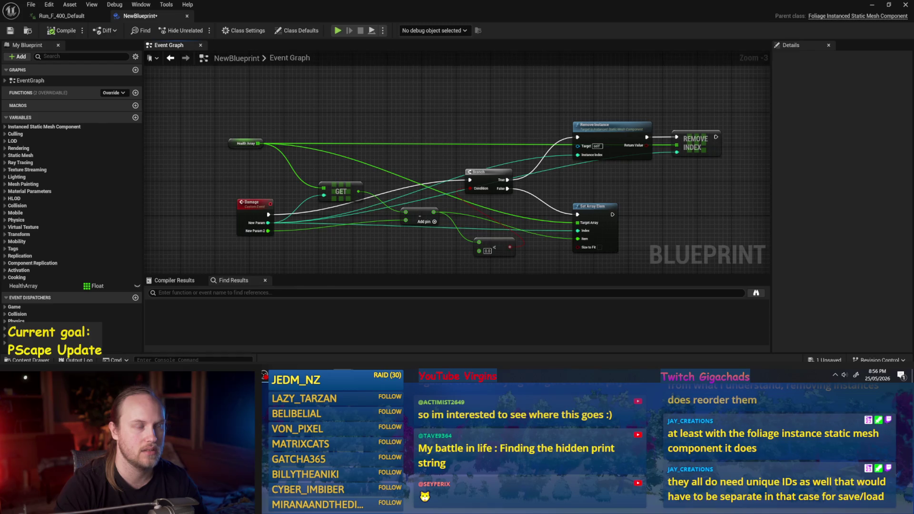
drag(638, 193, 586, 185)
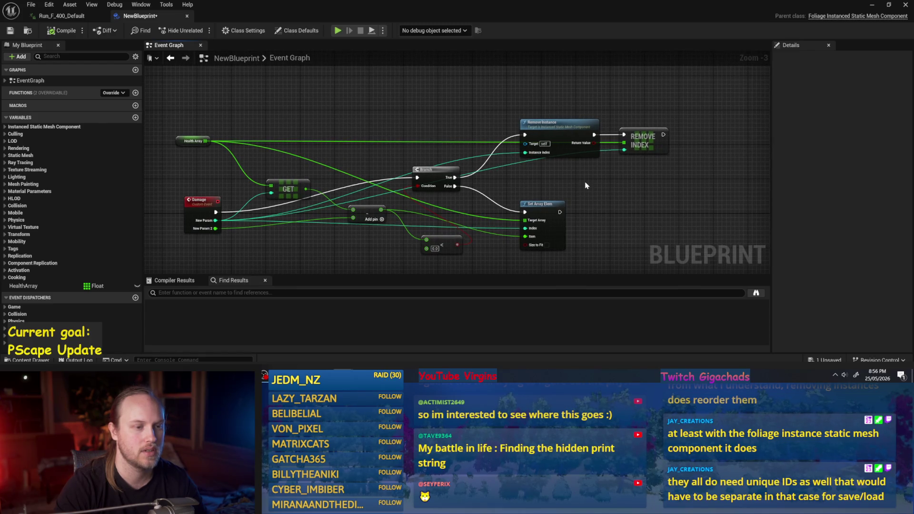
- Select the GET, subtract, compare and Set Array Elem nodes and save the blueprint
mouse_move(693, 95)
mouse_down()
mouse_move(317, 288)
mouse_move(321, 221)
mouse_move(341, 247)
mouse_move(364, 245)
mouse_up()
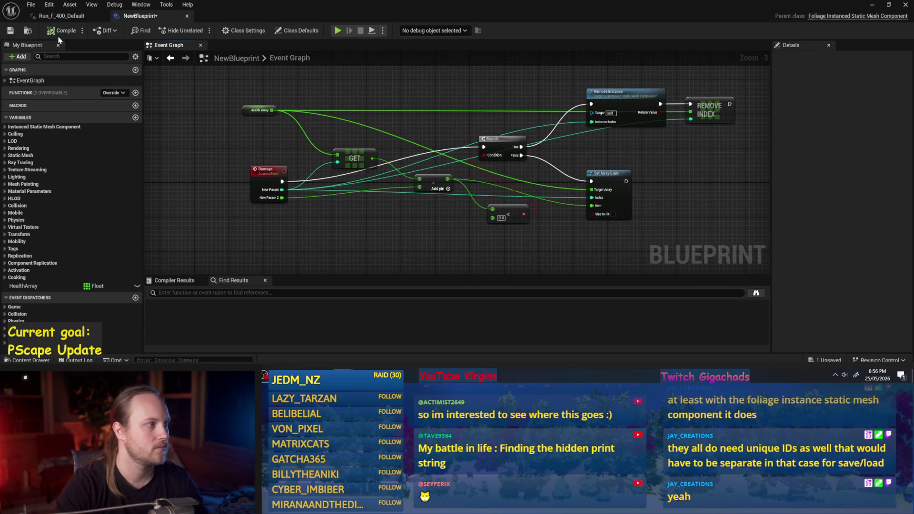
click(10, 31)
drag(333, 239, 381, 247)
click(62, 56)
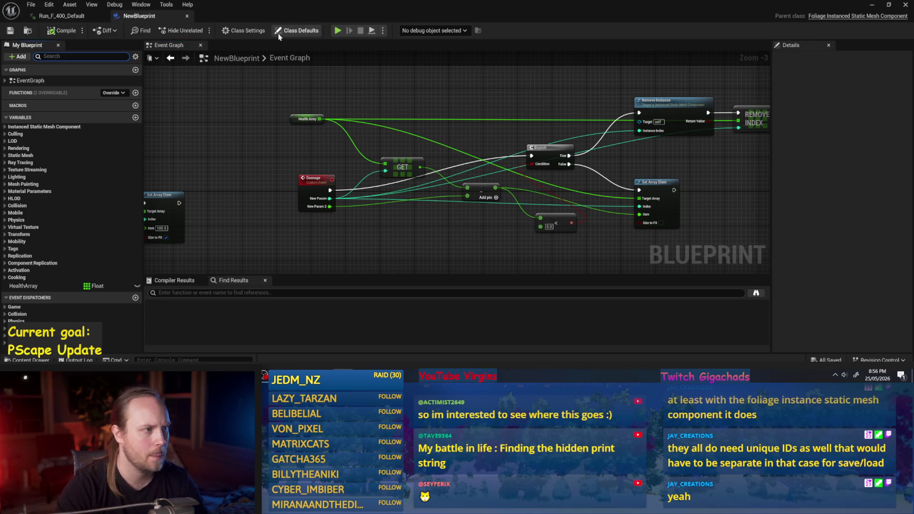
- In Class Defaults, filter Details by 'multi', 'overlap' and 'hit' to check collision settings, then clear
click(297, 30)
text(h)
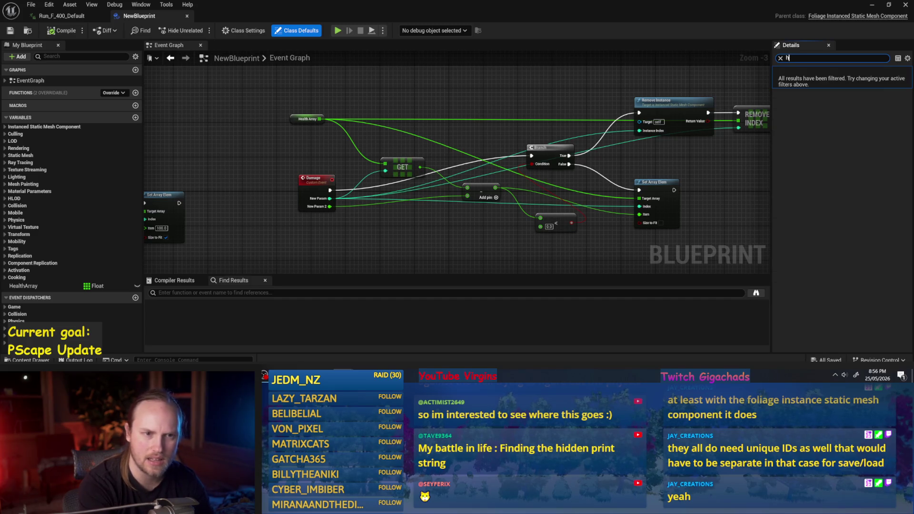
key(BackSpace)
text(multi)
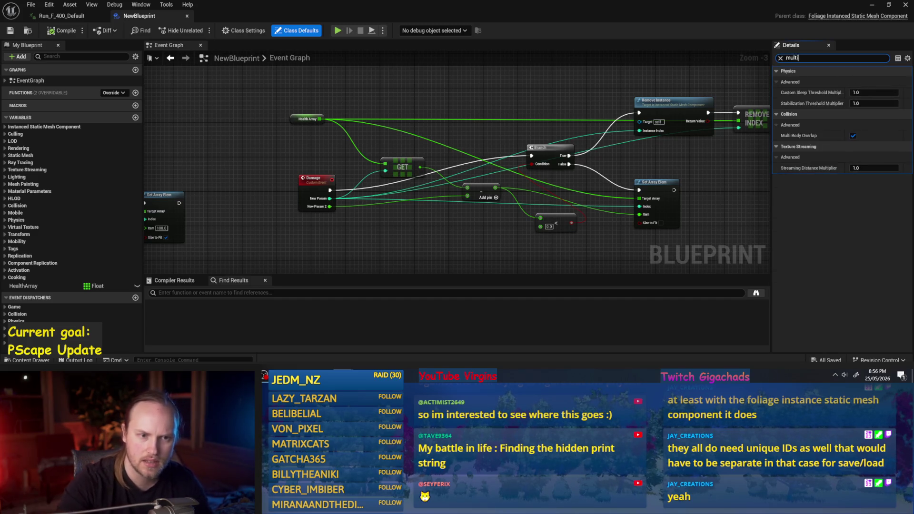
mouse_move(813, 138)
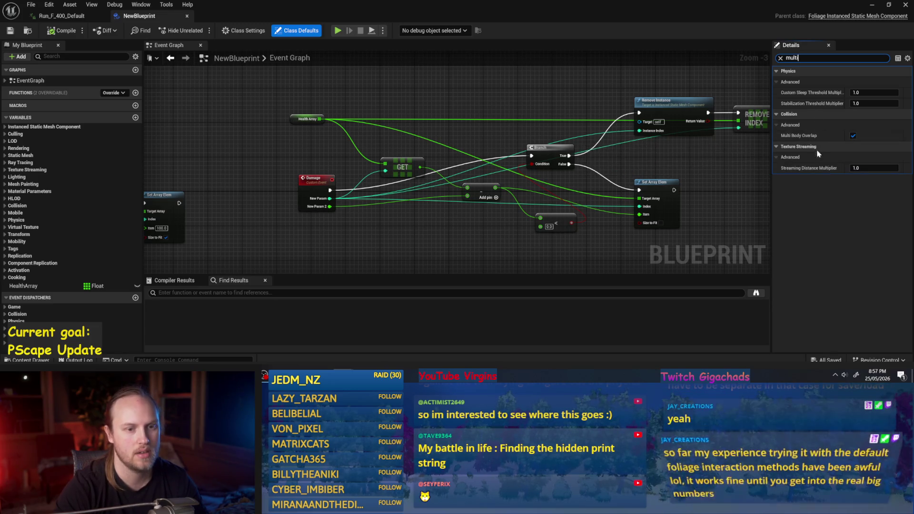
key(ctrl+a)
text(overlap)
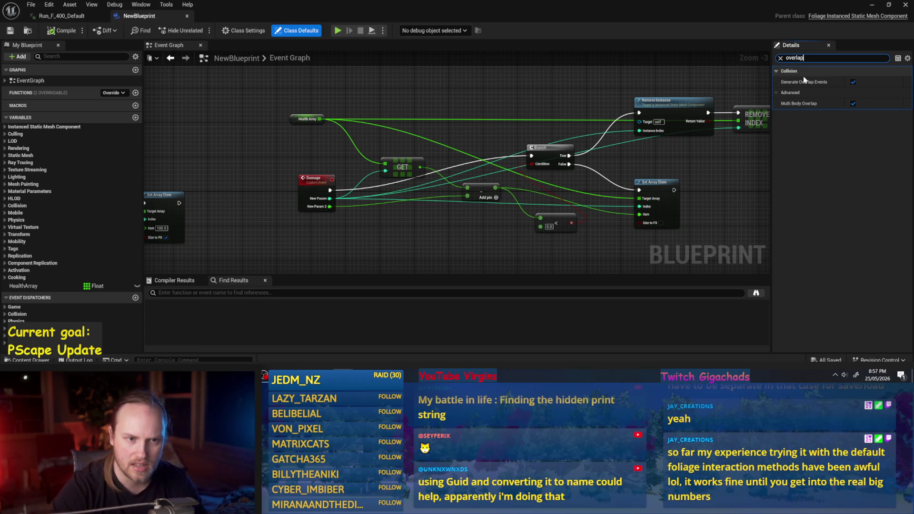
key(ctrl+a)
text(hit)
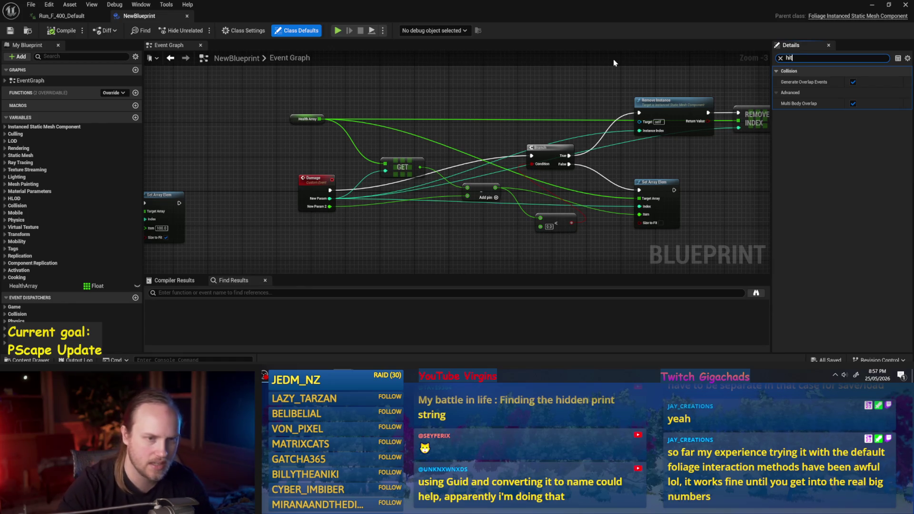
key(ctrl+a)
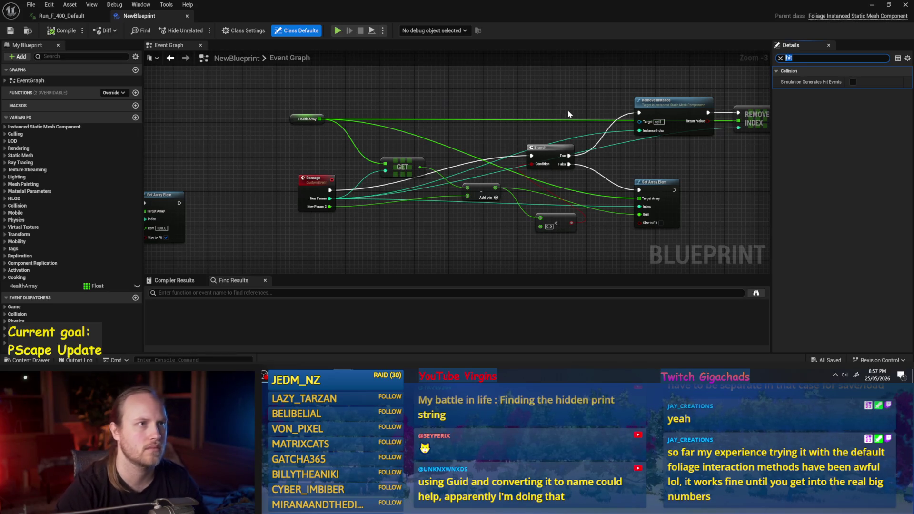
click(780, 58)
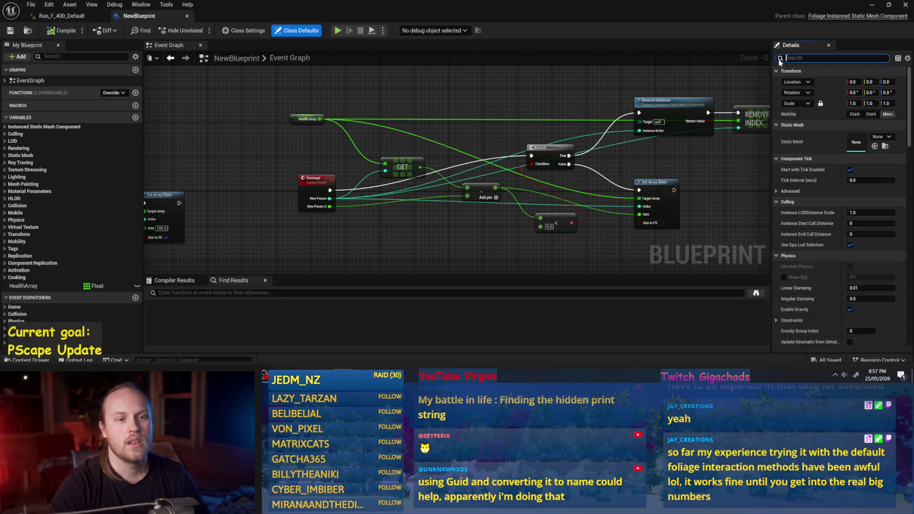
- Add a single Line Trace By Channel node, replacing a mistaken Multi Line Trace By Channel
mouse_move(499, 191)
mouse_down()
mouse_move(404, 204)
mouse_move(477, 162)
mouse_up()
scroll(396, 181, up, 1)
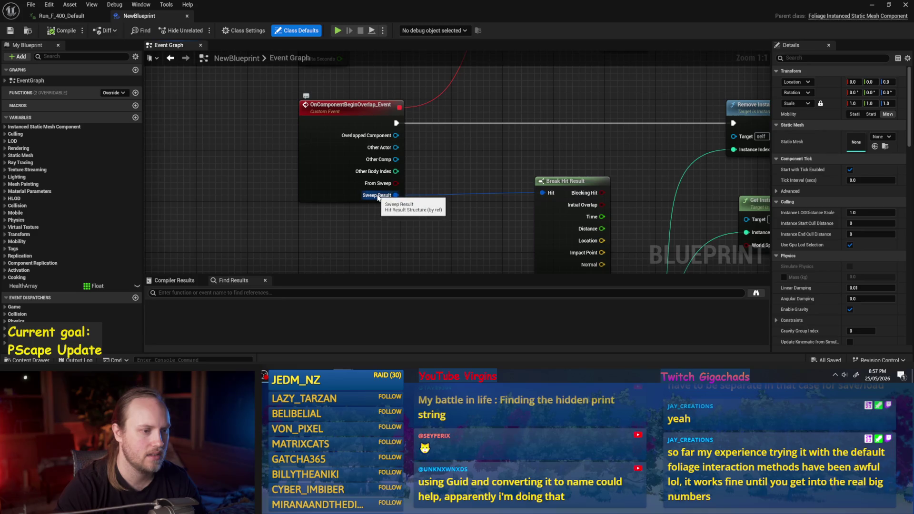
scroll(503, 167, up, 2)
scroll(503, 168, down, 2)
right_click(352, 208)
text(line t)
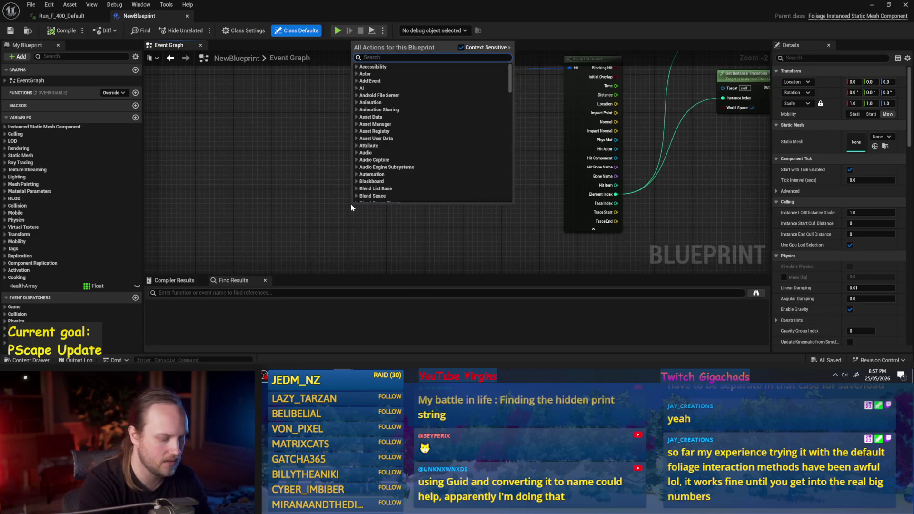
text(race)
click(390, 108)
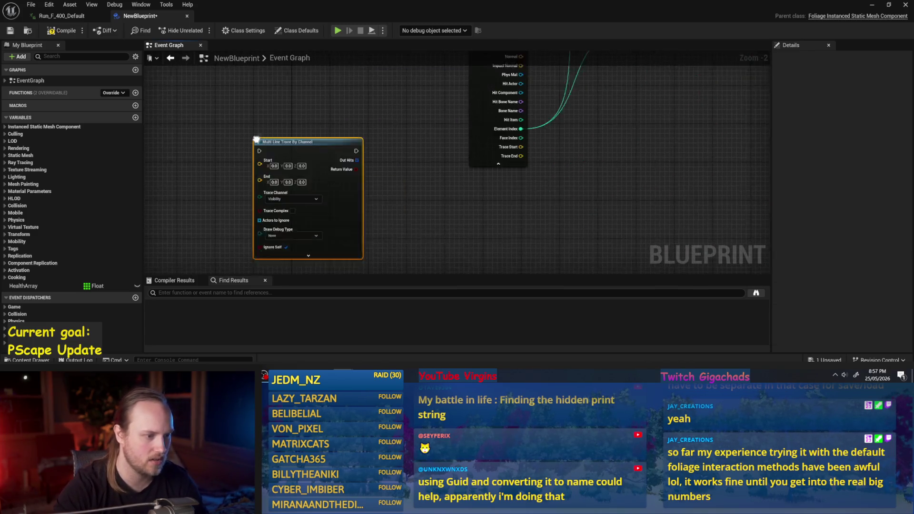
key(Delete)
right_click(306, 158)
text(line tra)
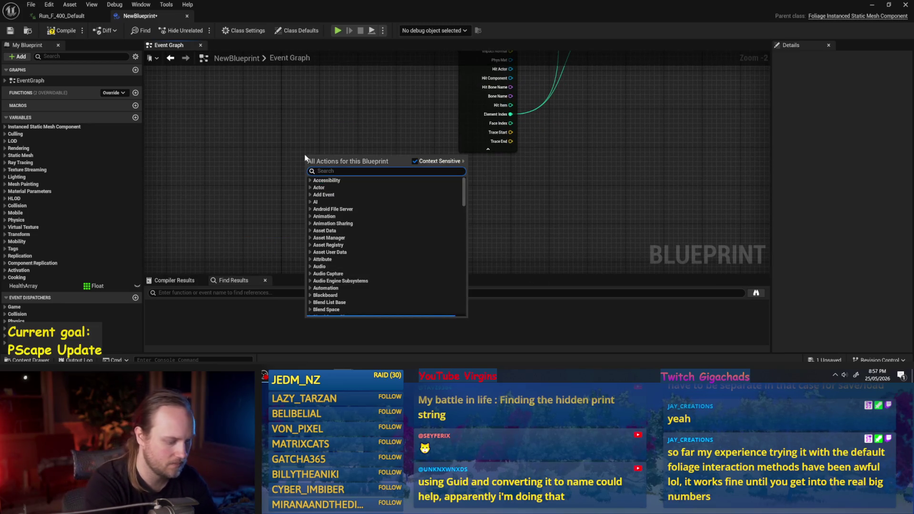
text(ce)
click(362, 181)
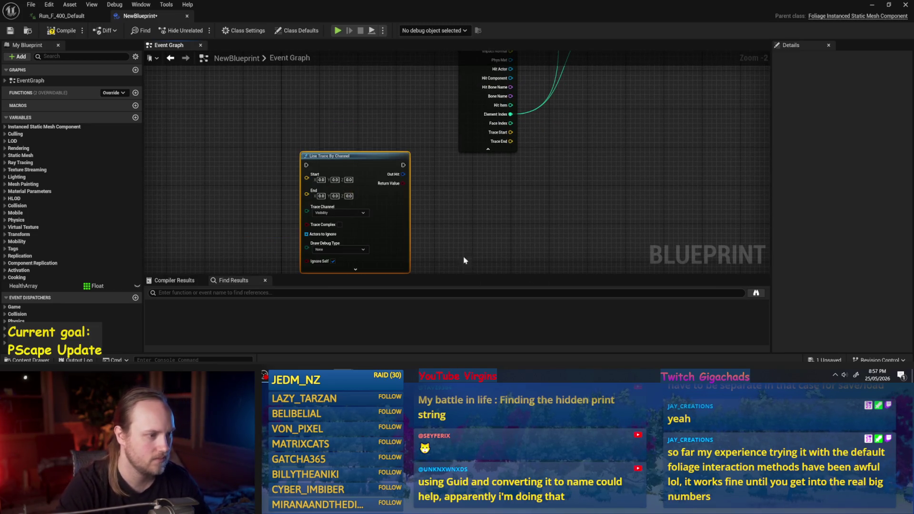
- Break the trace's Out Hit into a Break Hit Result node, abandoning a wire from Element Index
drag(404, 175, 499, 212)
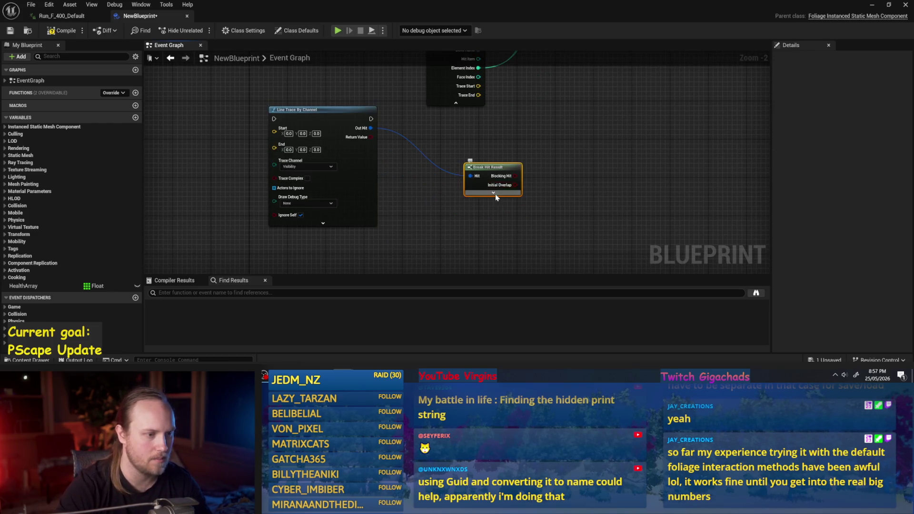
scroll(488, 172, up, 1)
mouse_move(516, 220)
mouse_down()
mouse_move(523, 162)
mouse_move(493, 184)
mouse_up()
click(523, 162)
mouse_move(438, 224)
mouse_down()
mouse_move(599, 128)
mouse_move(532, 150)
mouse_move(441, 229)
mouse_move(549, 142)
mouse_up()
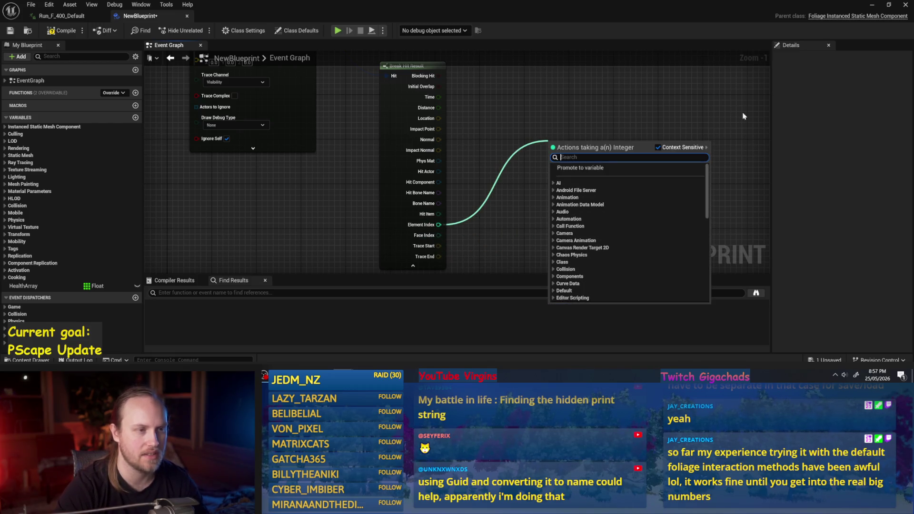
key(Escape)
- Check Class Settings and Class Defaults, then close the NewBlueprint and Run_F_400_Default editors
click(297, 31)
click(244, 30)
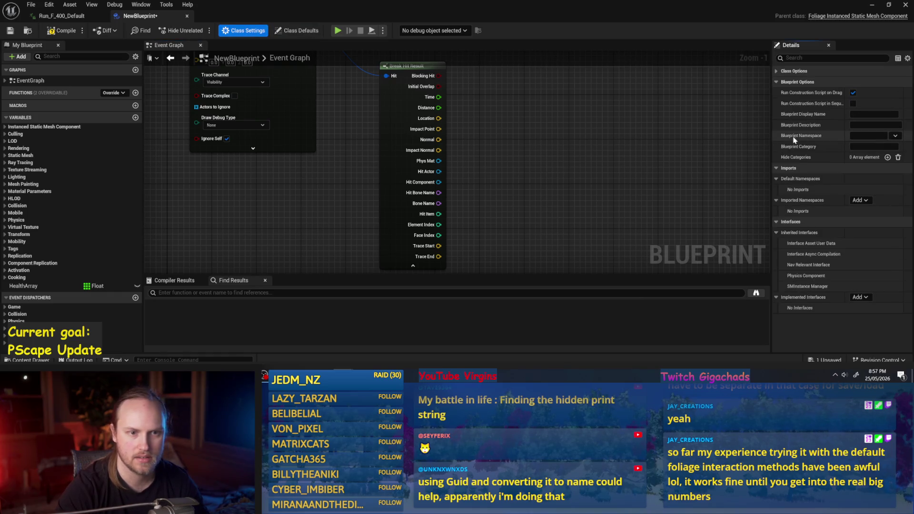
click(296, 31)
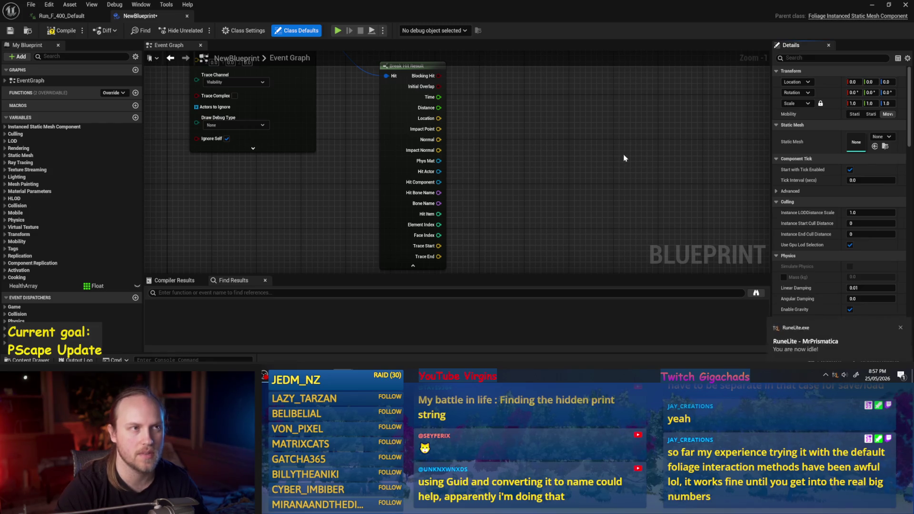
drag(624, 155, 571, 174)
scroll(571, 174, down, 2)
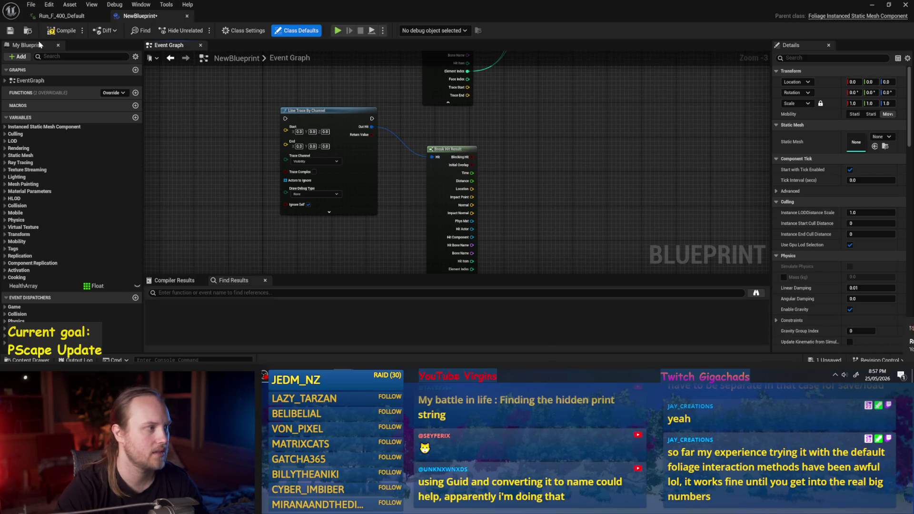
click(186, 16)
click(871, 5)
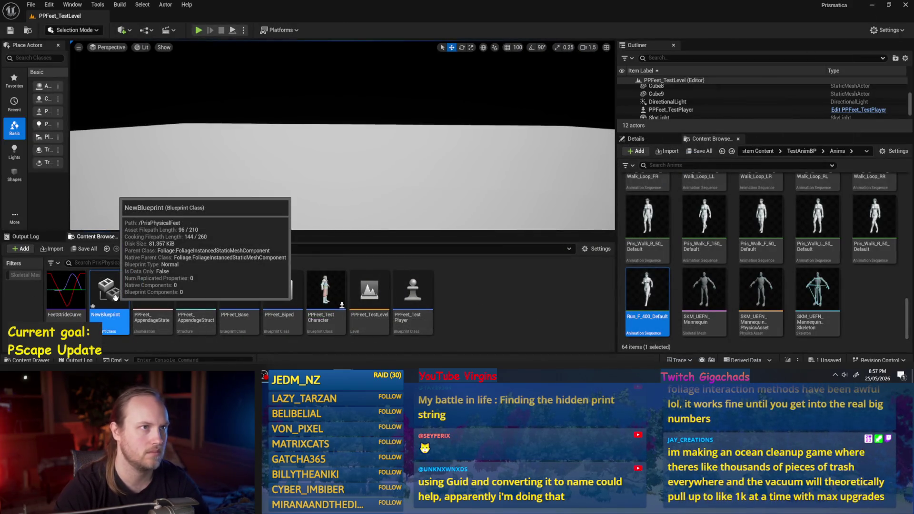
- Force-delete the NewBlueprint asset, then tilt the viewport camera and clear the asset selection
key(Delete)
click(414, 316)
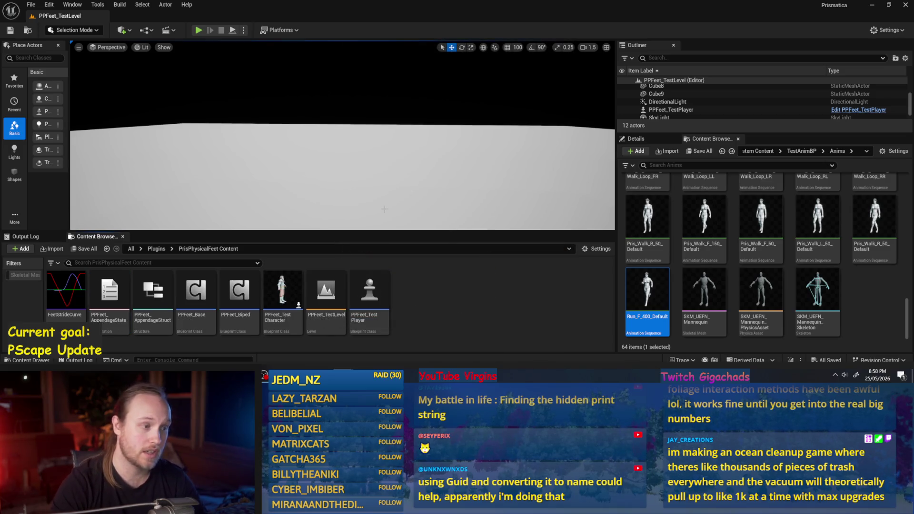
click(31, 5)
click(48, 112)
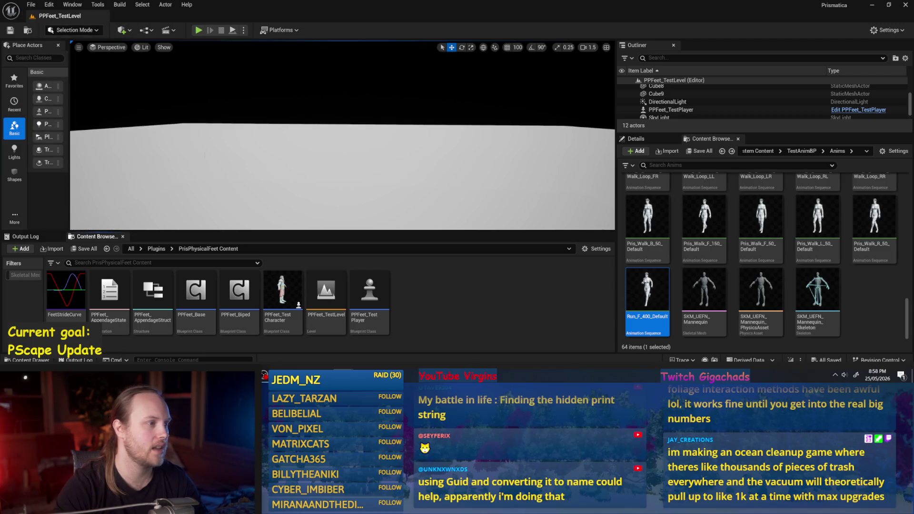
drag(401, 166, 401, 167)
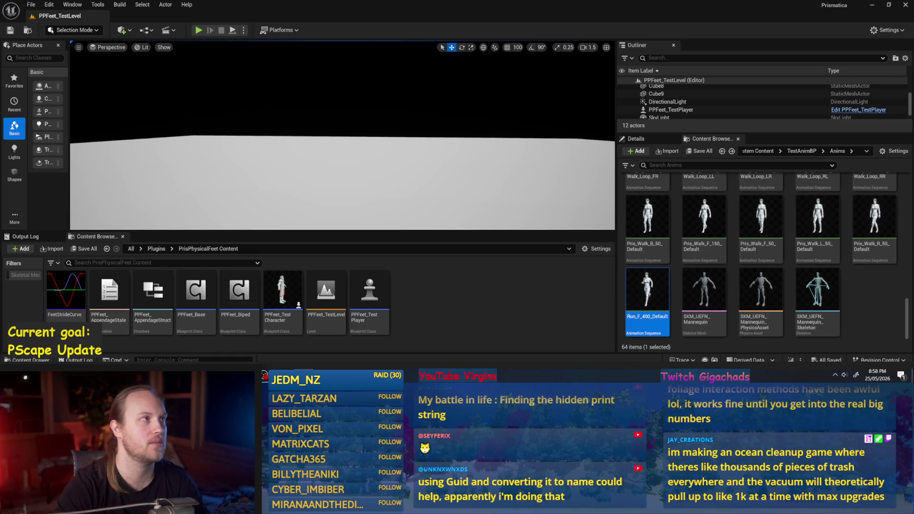
drag(352, 158, 353, 165)
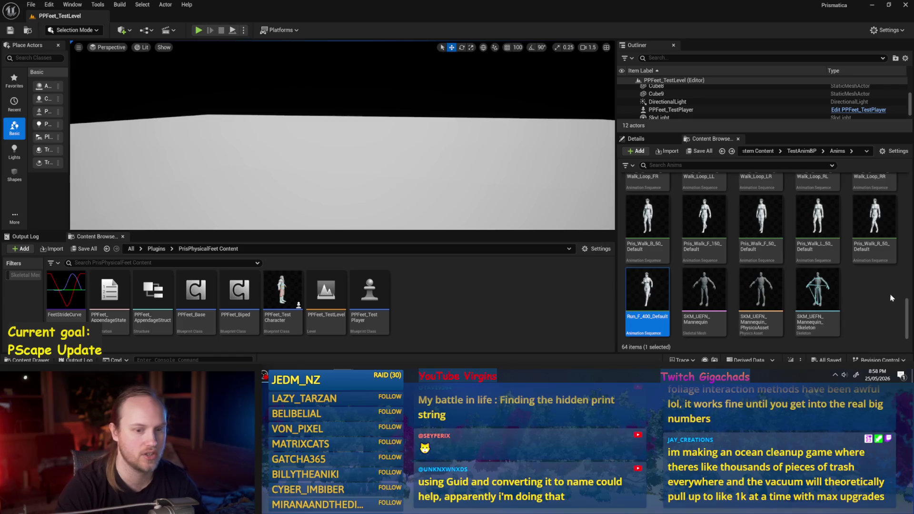
click(889, 292)
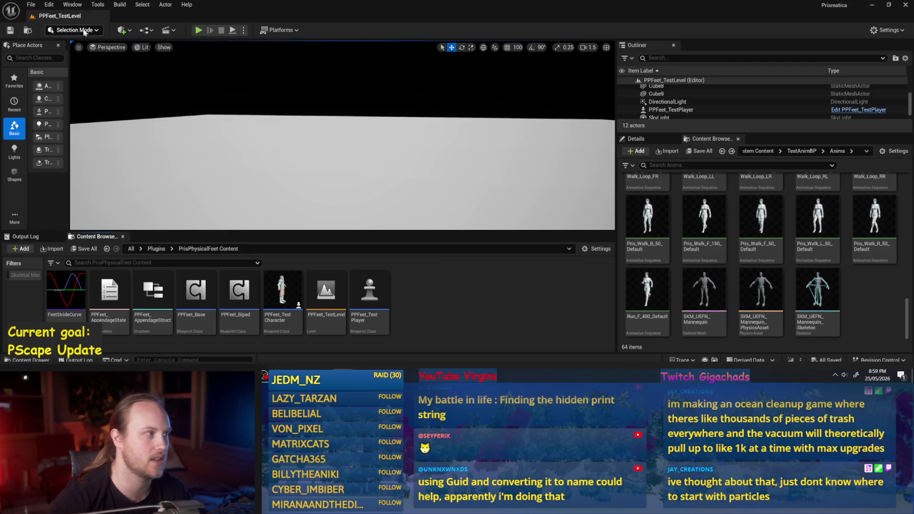
- Save all assets, select PPFeet_TestLevel, and start Play In Editor with Alt+P
click(31, 4)
click(62, 121)
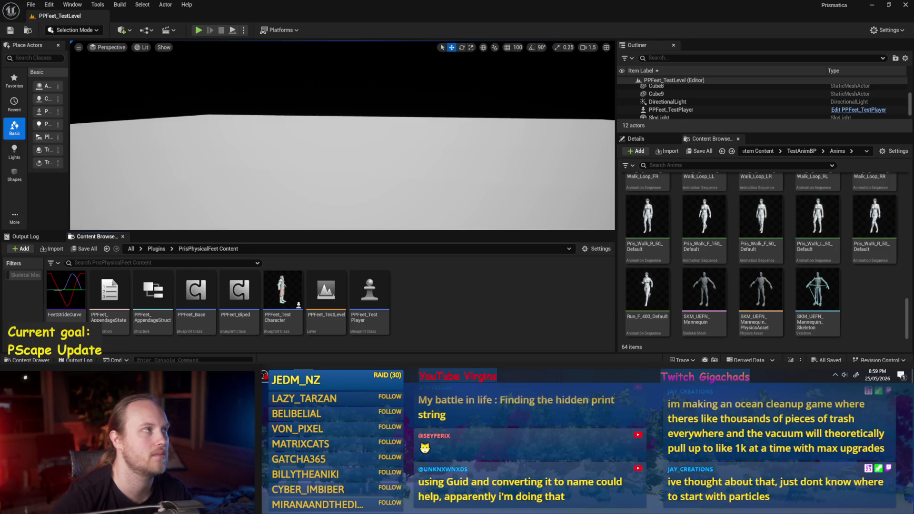
click(326, 285)
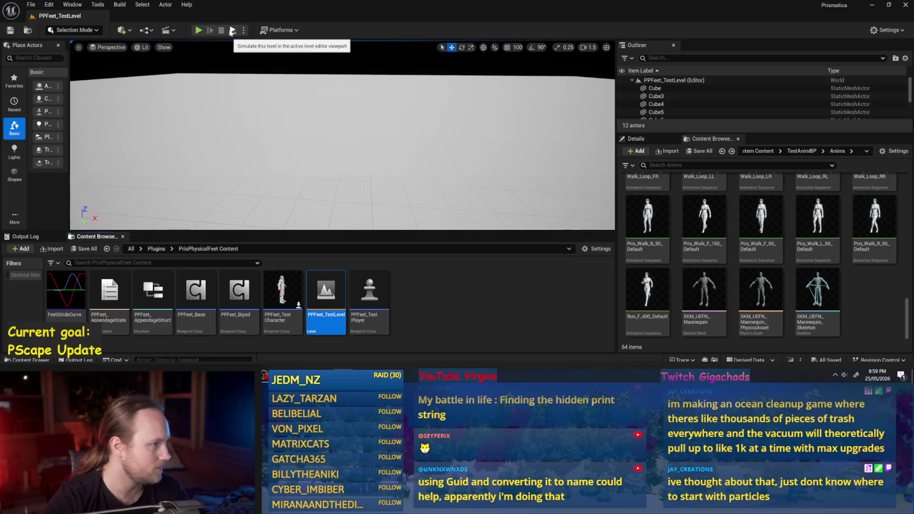
key(alt+p)
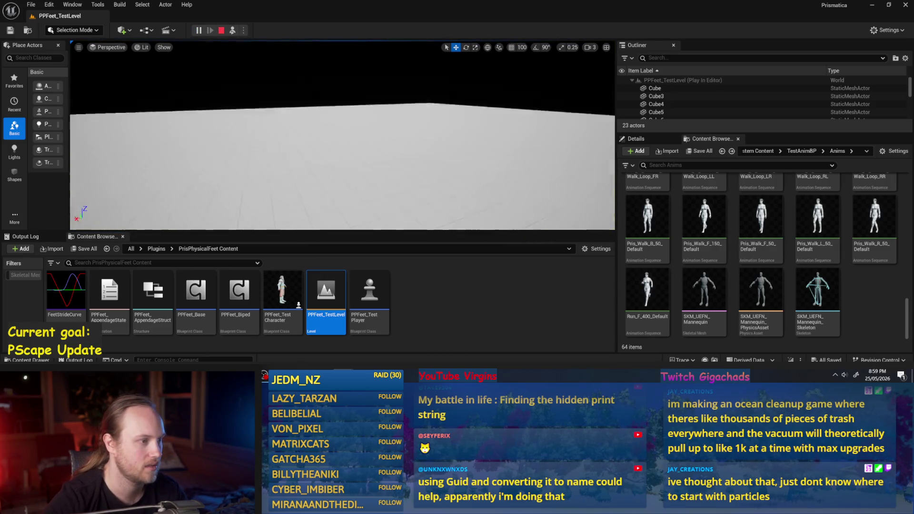
- Stop Play In Editor with Esc, then open the shared Gyazo screenshot link in a browser
key(Escape)
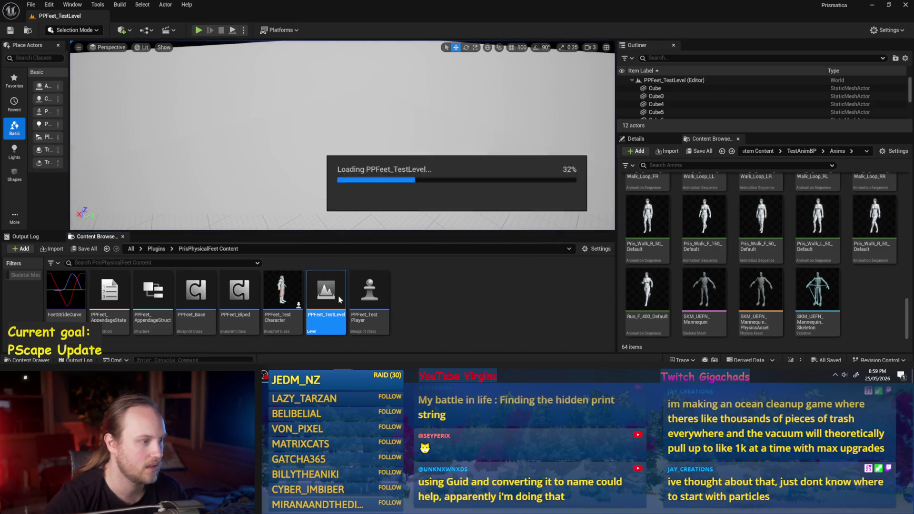
scroll(287, 150, up, 2)
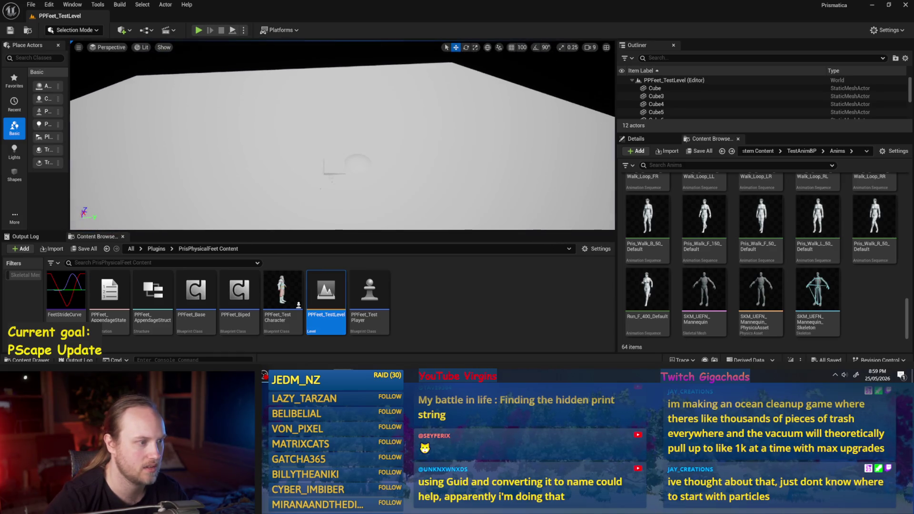
scroll(342, 138, down, 2)
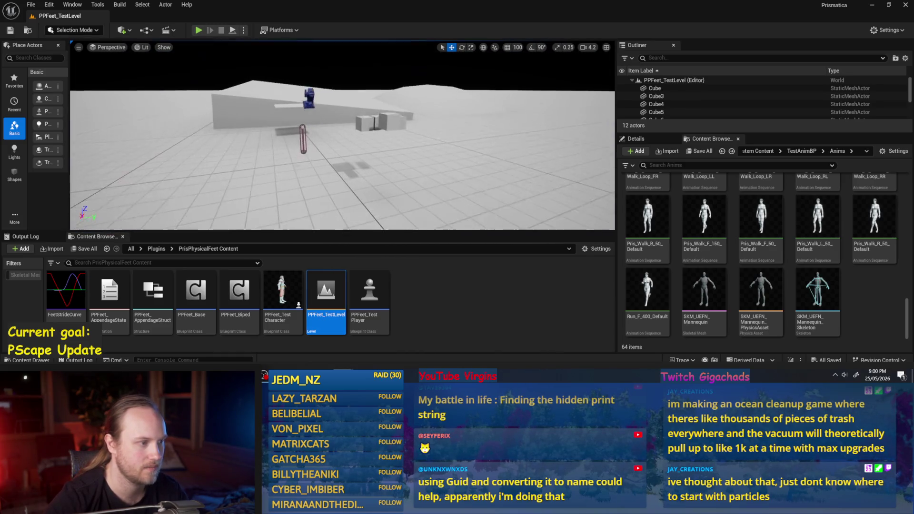
click(496, 282)
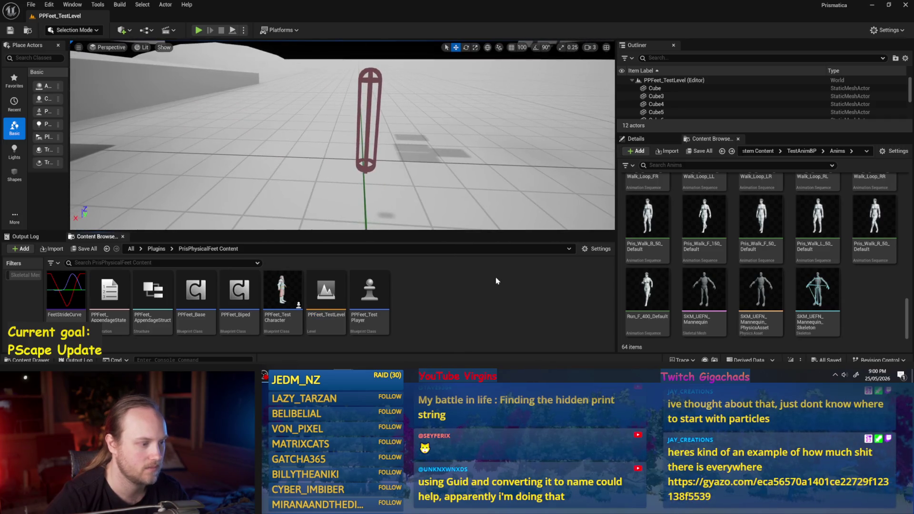
click(46, 6)
click(29, 123)
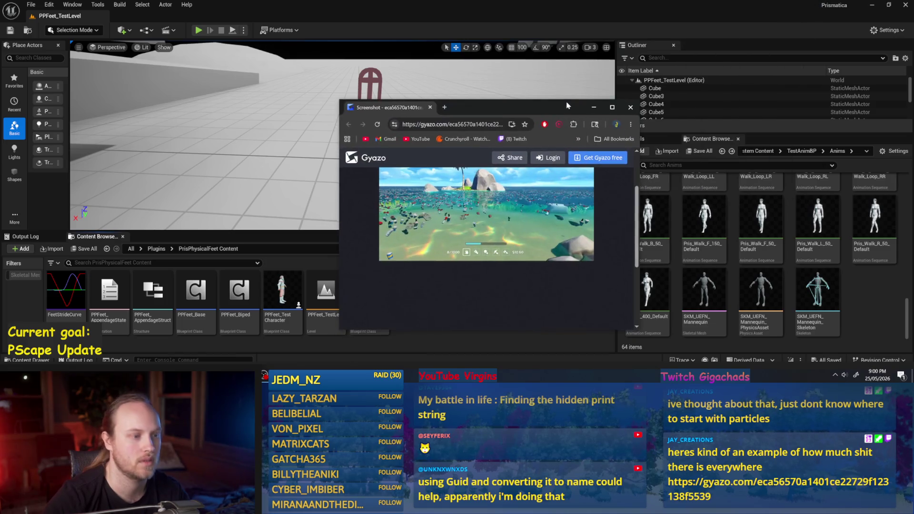
- Maximize the Gyazo ocean-debris screenshot page, then close the browser
double_click(567, 106)
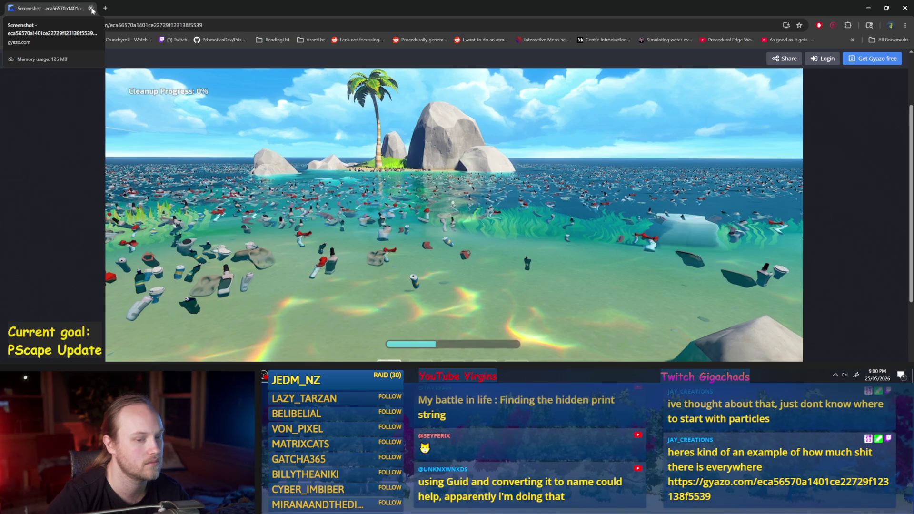
click(91, 8)
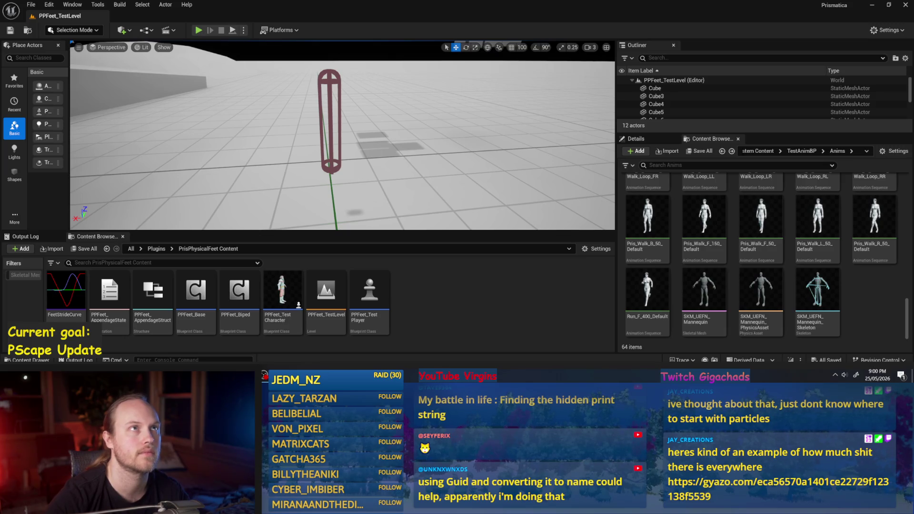
drag(343, 143, 333, 133)
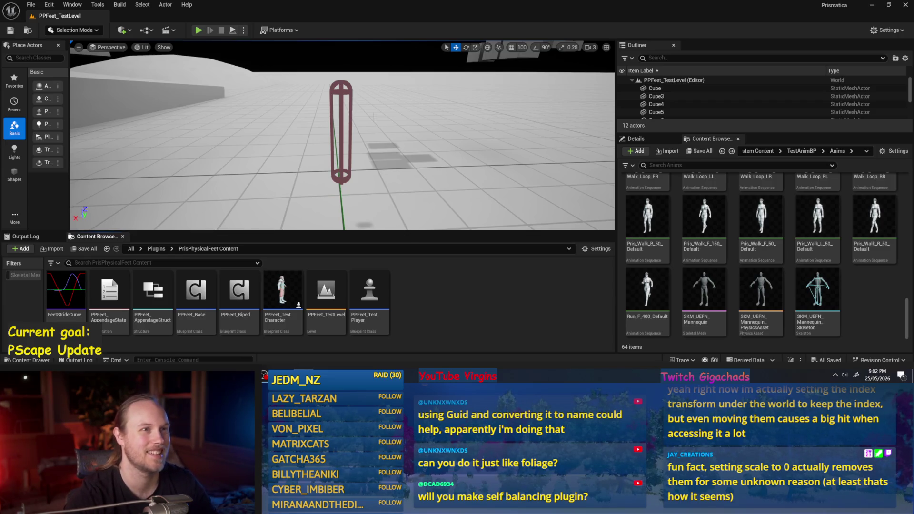
key(w)
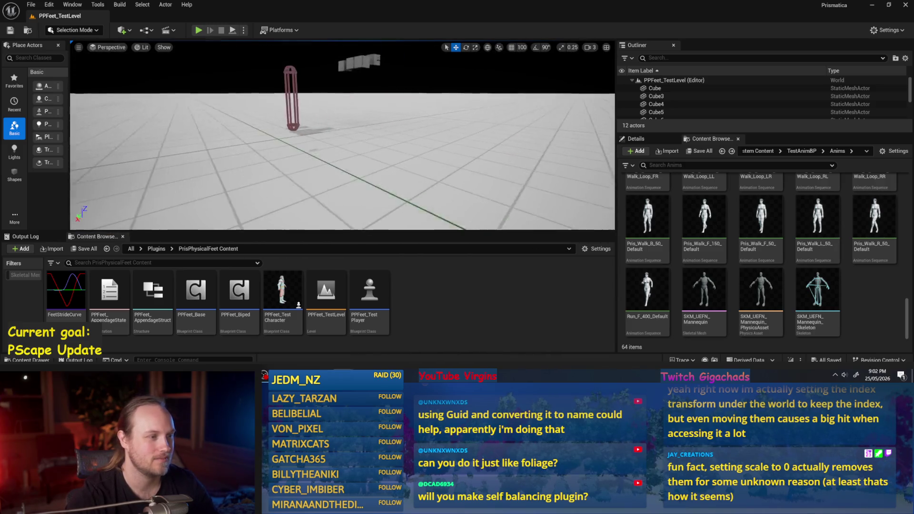
mouse_move(630, 232)
double_click(647, 290)
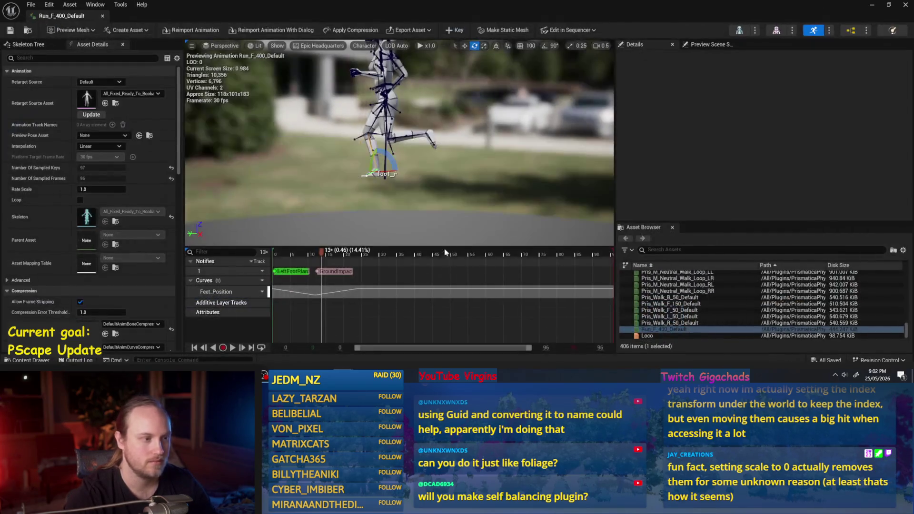
scroll(457, 204, down, 2)
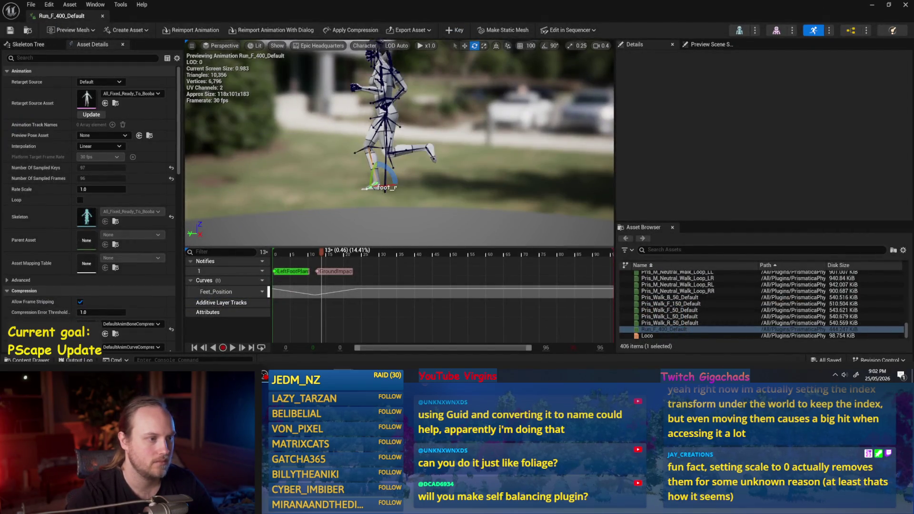
drag(452, 181, 453, 181)
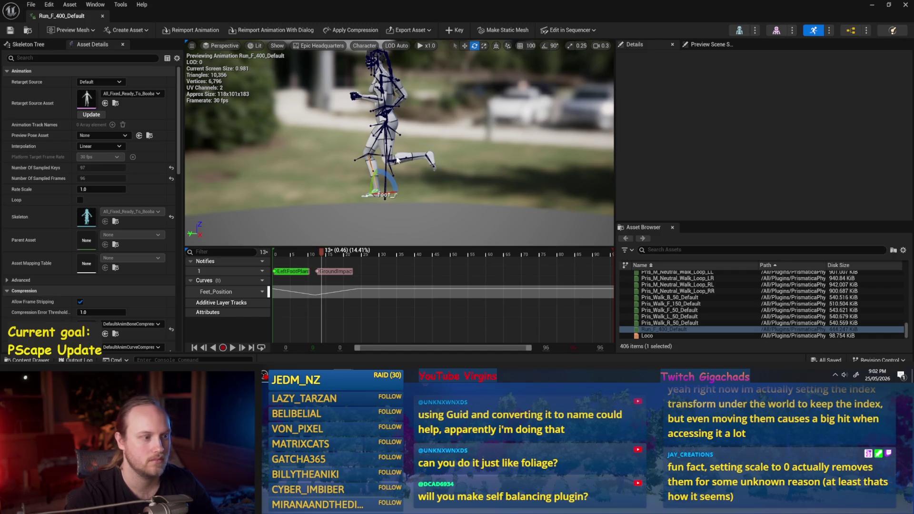
drag(389, 127, 389, 153)
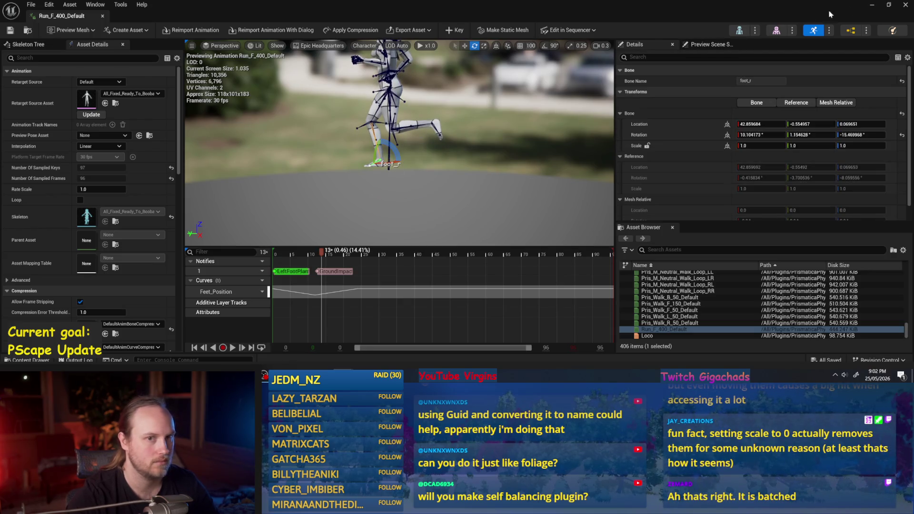
click(871, 5)
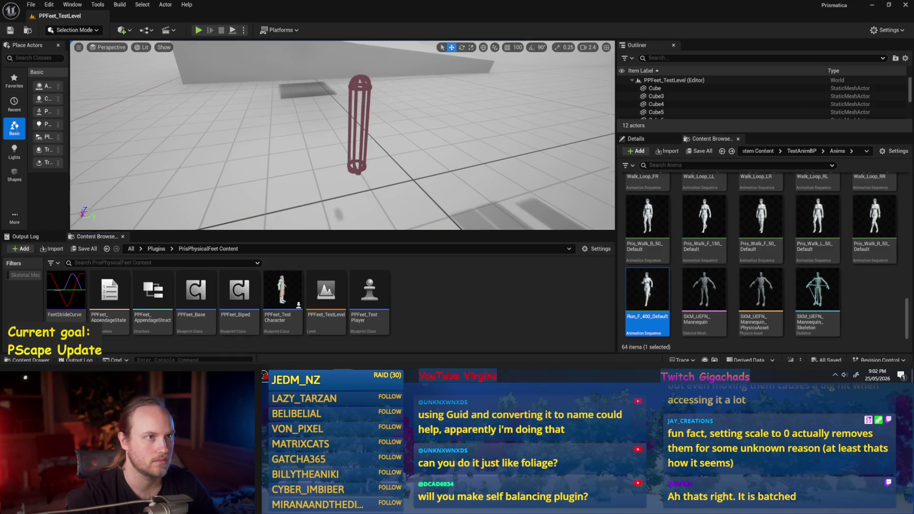
- Fly the level viewport camera in close to the red capsule standing on the test level floor
scroll(342, 134, down, 5)
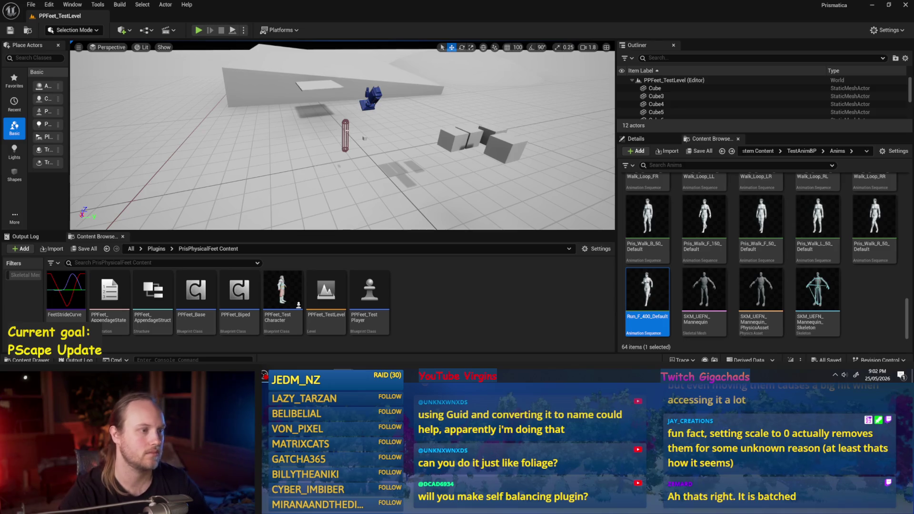
click(345, 136)
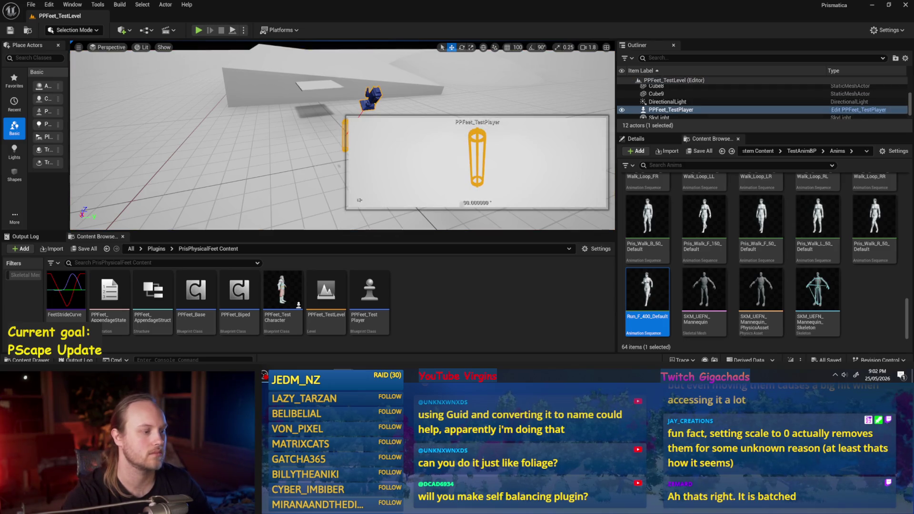
click(286, 191)
scroll(343, 135, down, 2)
key(s)
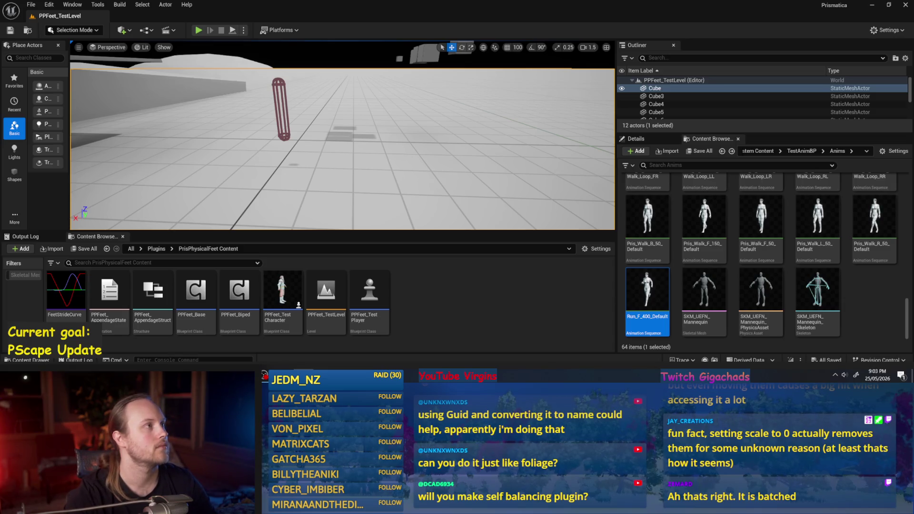
drag(365, 139, 365, 150)
drag(359, 52, 359, 52)
click(31, 5)
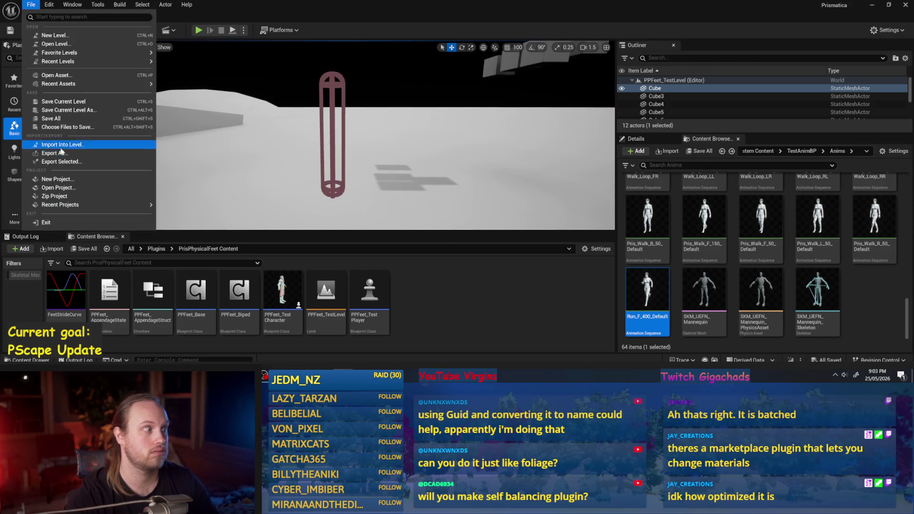
click(50, 122)
drag(343, 135, 342, 135)
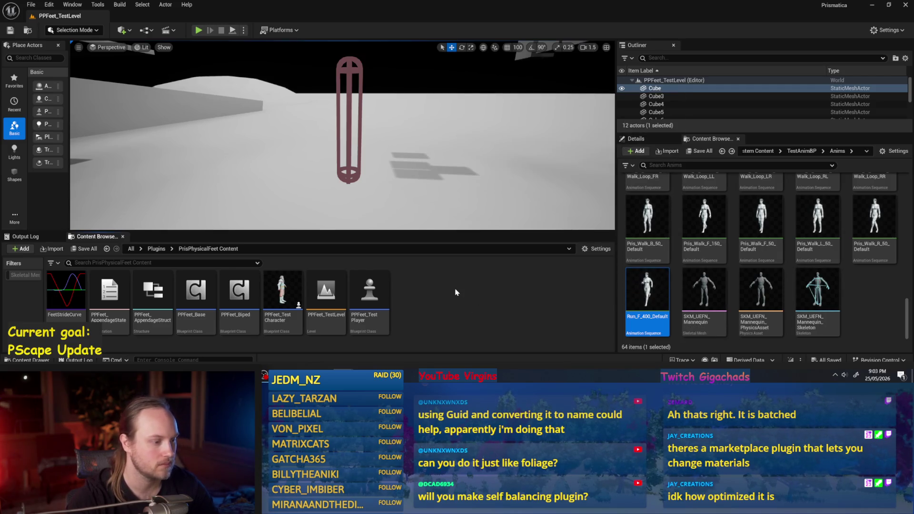
- Open FeetStrideCurve in its own curve editor window docked beside the level editor
right_click(453, 291)
key(Escape)
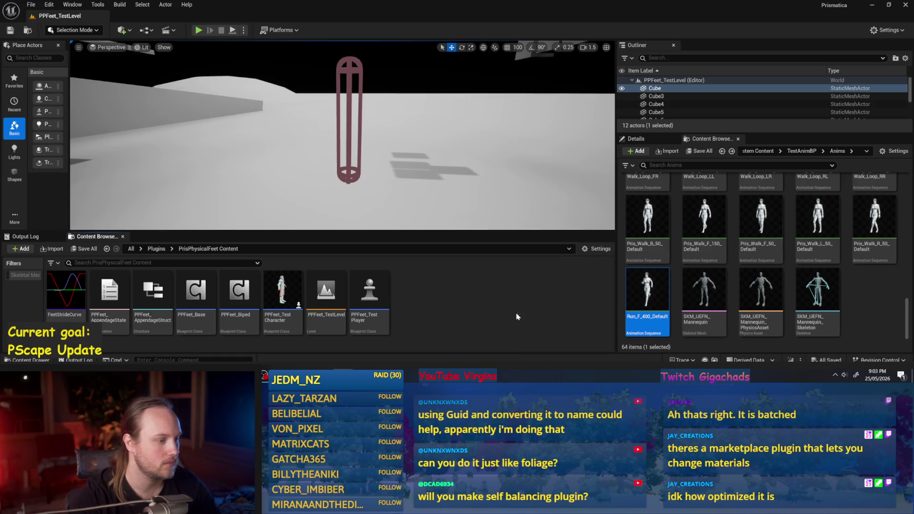
right_click(465, 295)
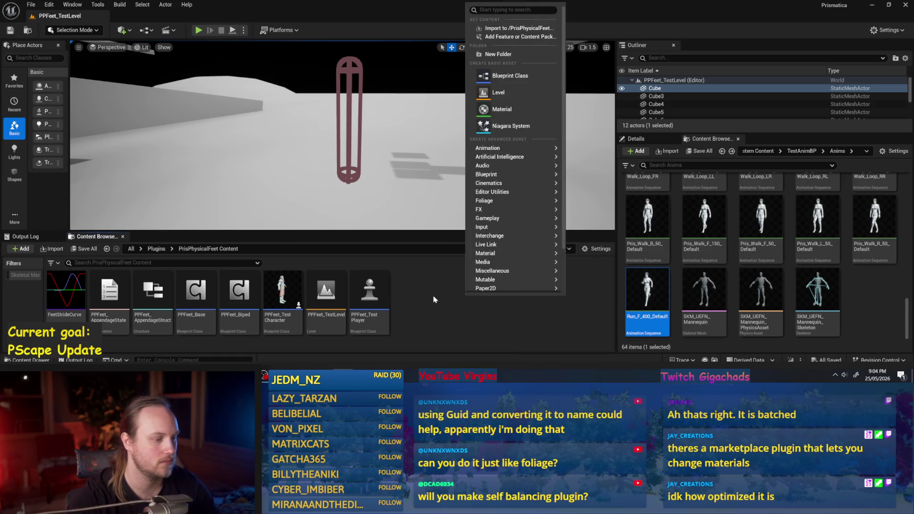
click(434, 299)
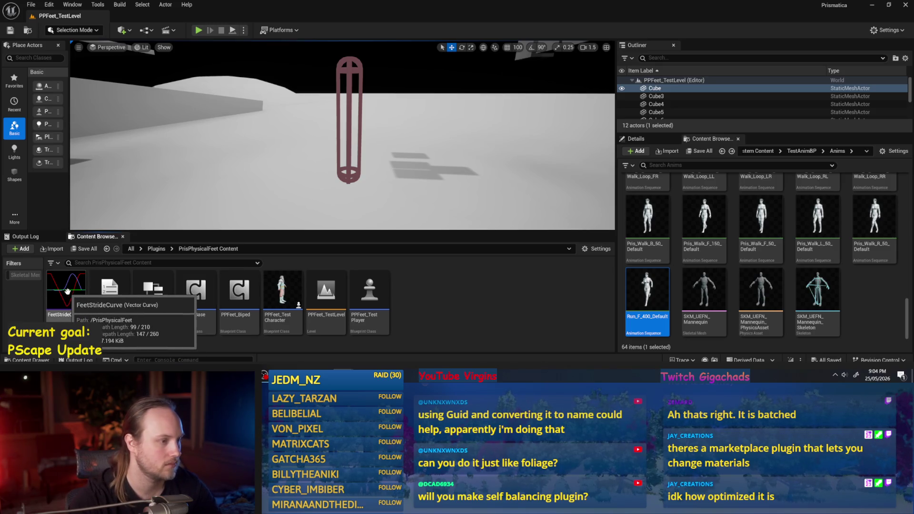
double_click(67, 291)
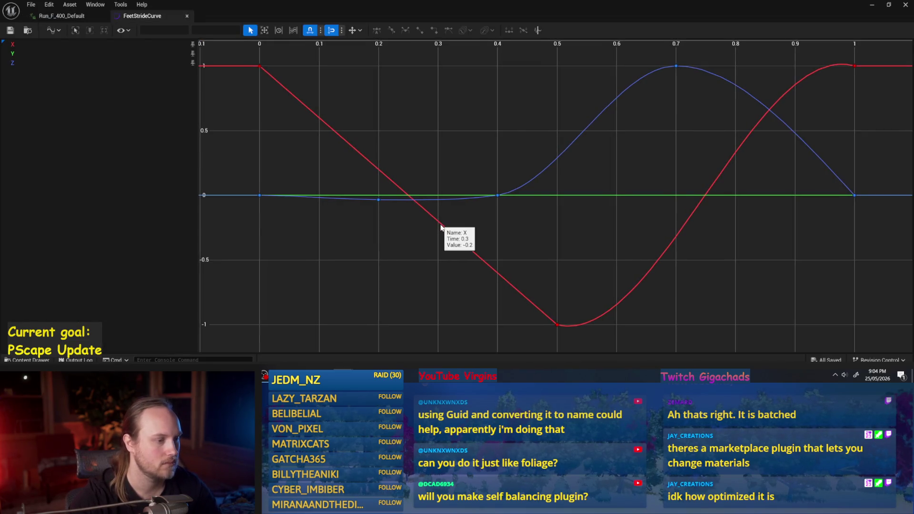
drag(439, 227, 440, 266)
mouse_move(778, 8)
mouse_down()
mouse_move(717, 95)
mouse_move(911, 90)
mouse_up()
click(216, 107)
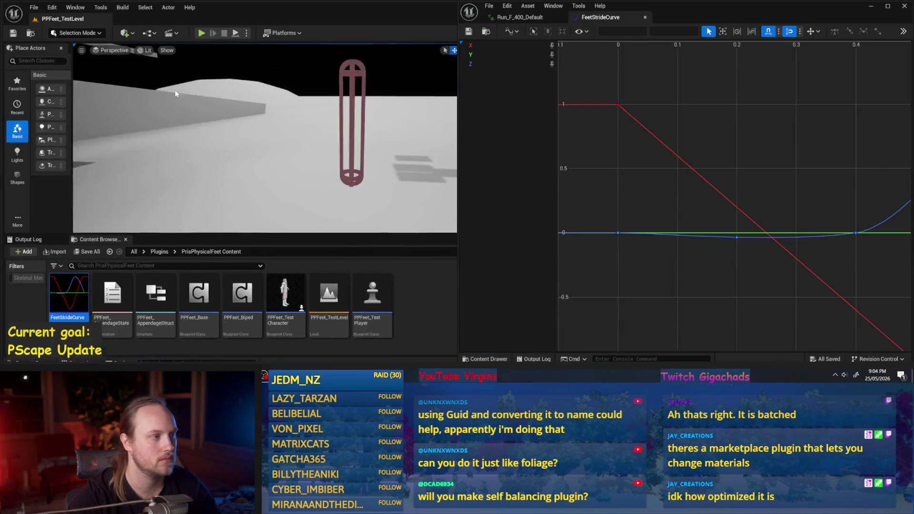
- Filter the Content Browser by '400' and open the Run_F_400_Default animation
mouse_move(215, 133)
mouse_down()
mouse_move(215, 113)
mouse_move(184, 119)
mouse_move(192, 119)
mouse_up()
click(174, 119)
click(172, 130)
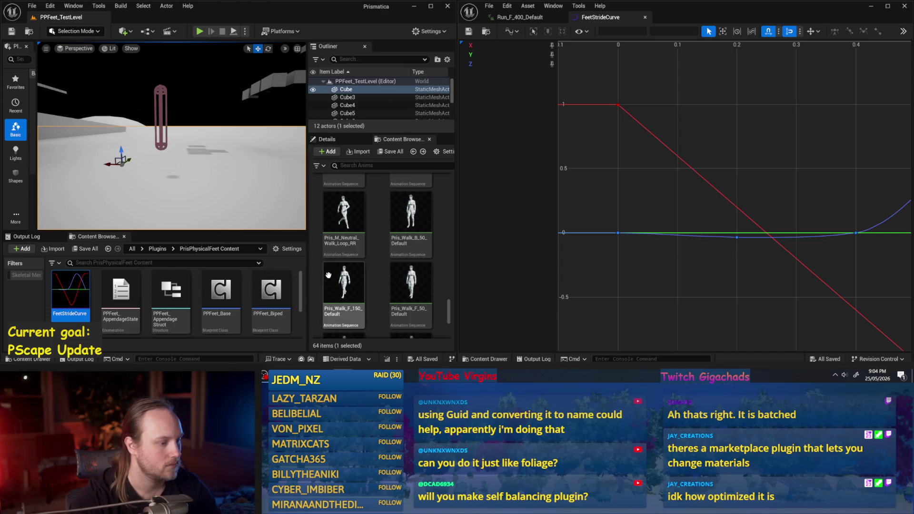
scroll(346, 283, down, 1)
scroll(387, 251, up, 3)
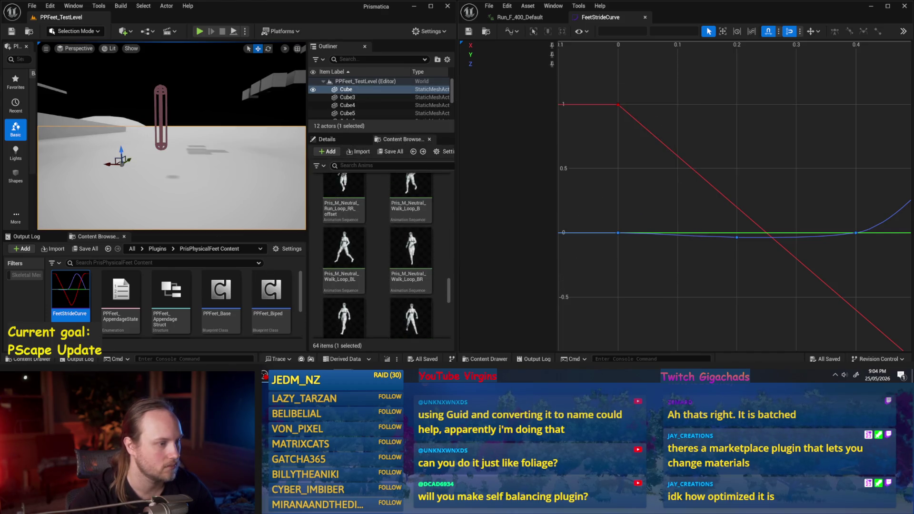
text(400)
double_click(378, 195)
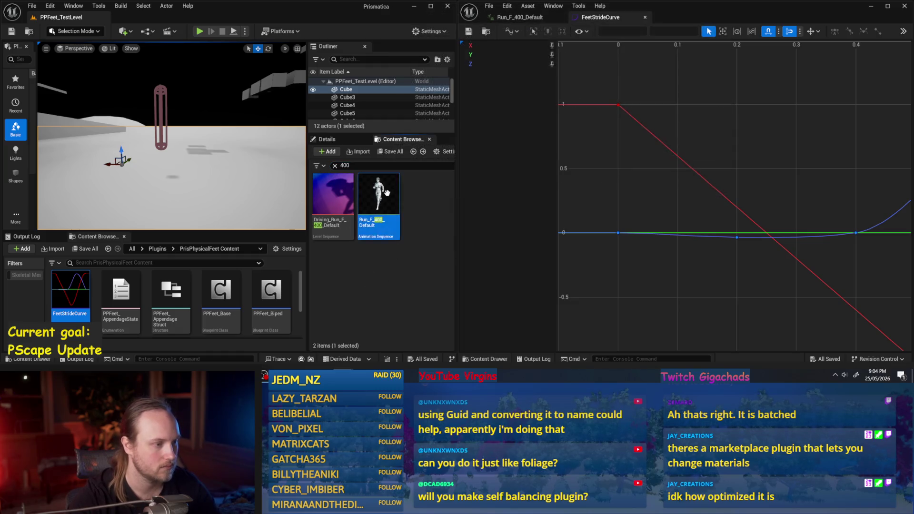
- Compare the bone's world, mesh-relative and reference-pose transform values in a widened Details panel
scroll(662, 193, up, 4)
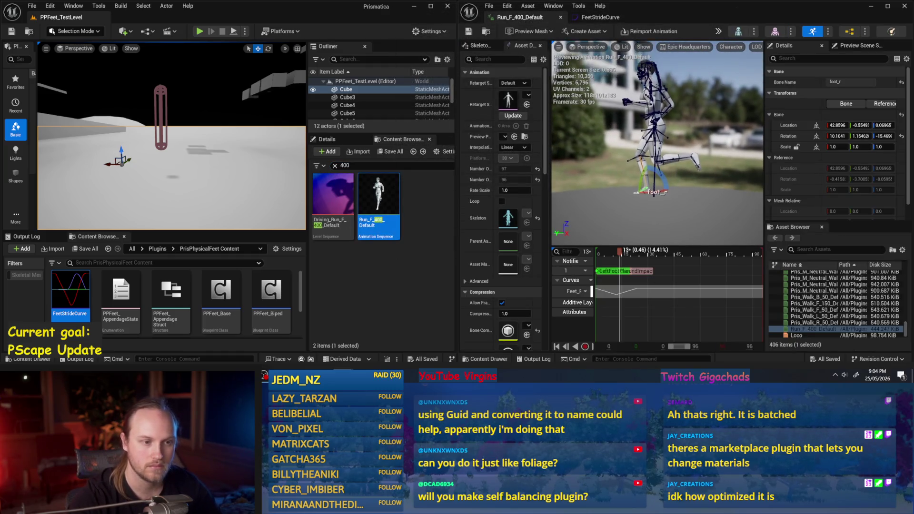
scroll(662, 193, up, 3)
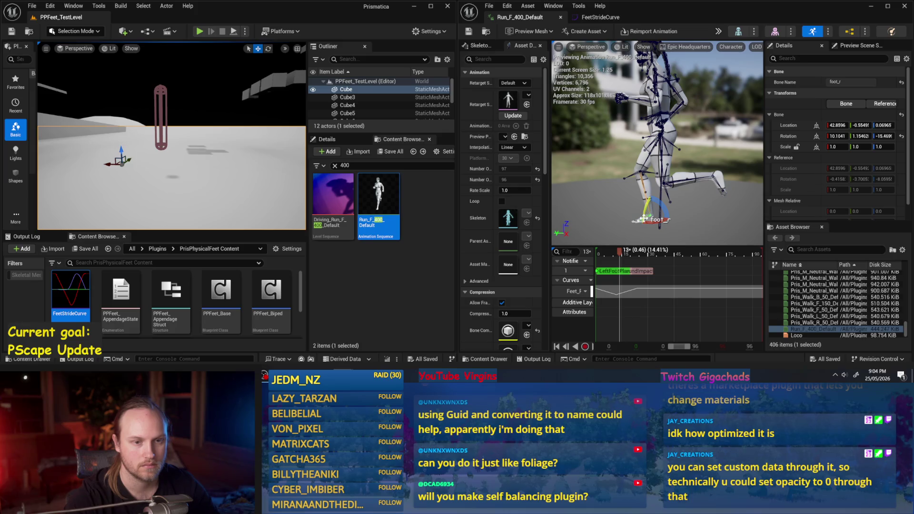
click(816, 126)
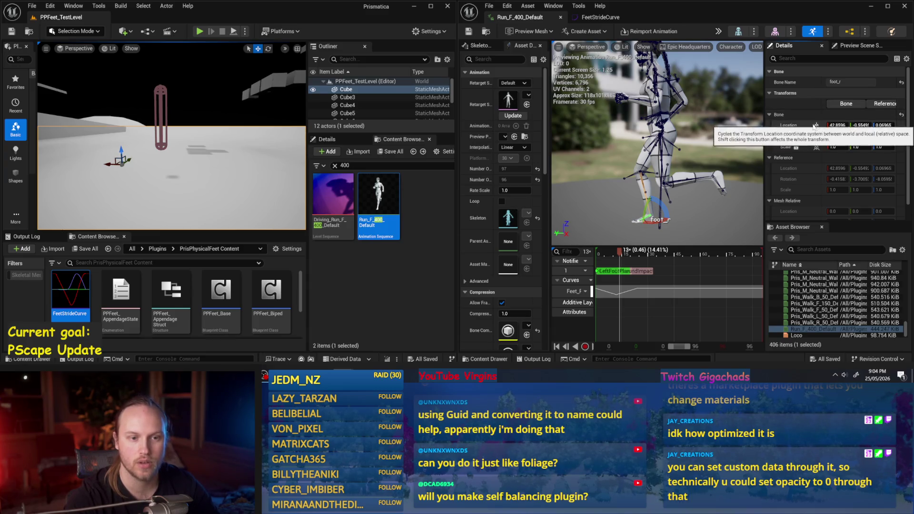
drag(765, 113, 683, 115)
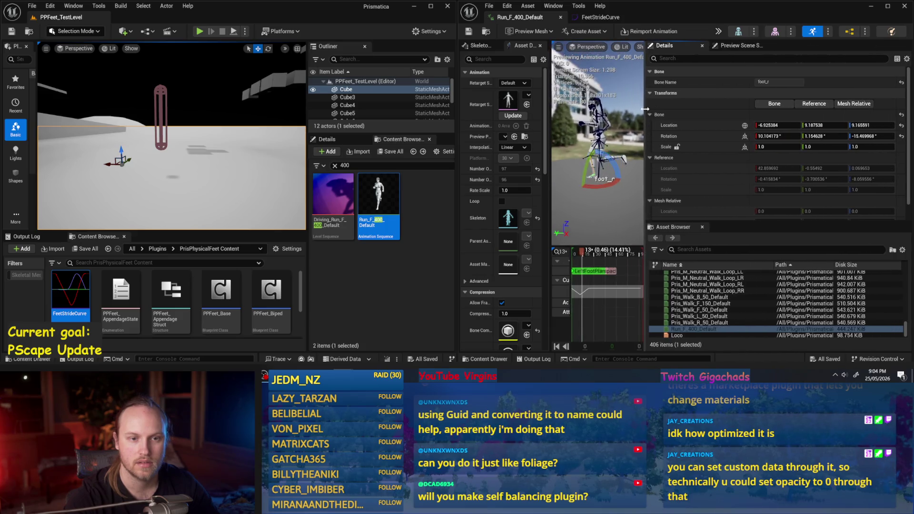
click(874, 104)
click(839, 104)
scroll(597, 208, up, 2)
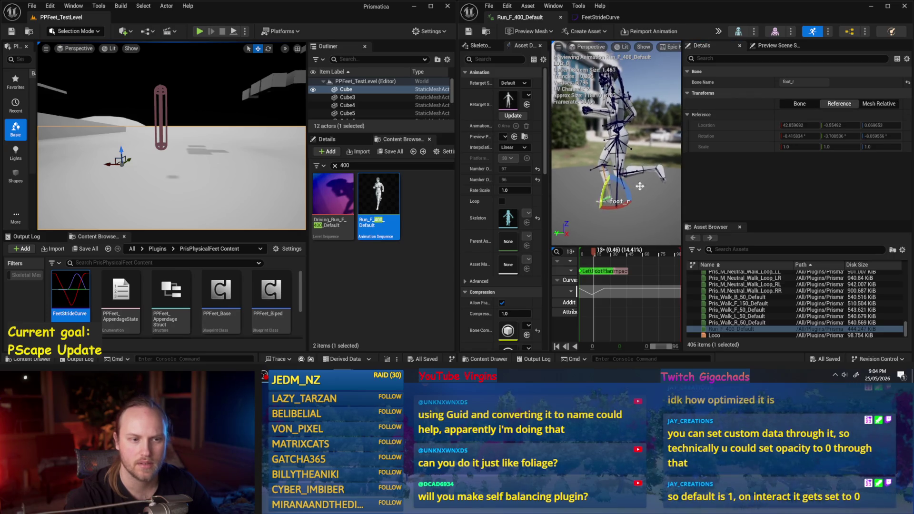
scroll(645, 190, up, 1)
- Undo an accidental foot_r move, then select foot_l and check its reference transform
click(613, 209)
click(614, 209)
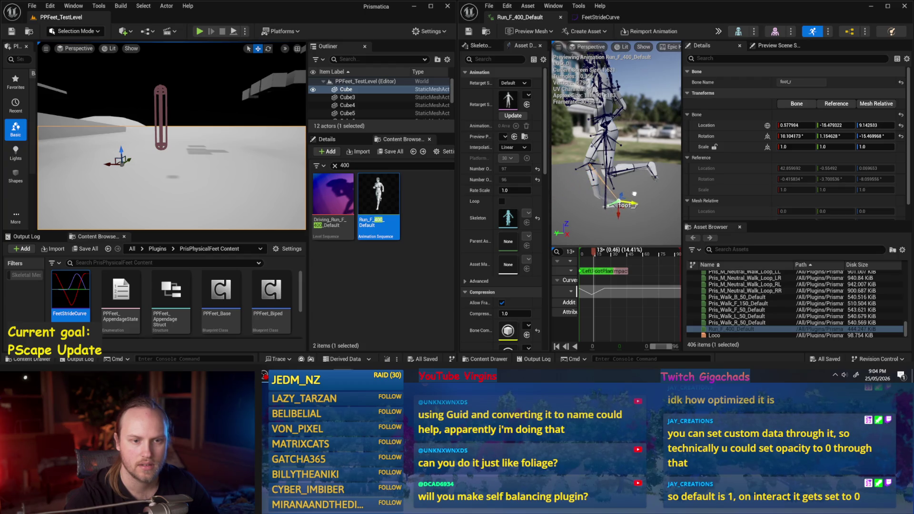
key(ctrl+z)
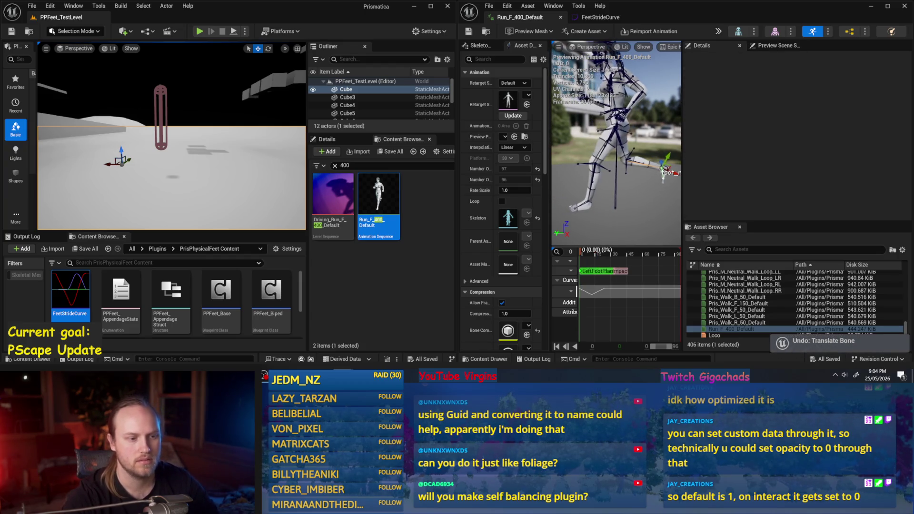
click(578, 204)
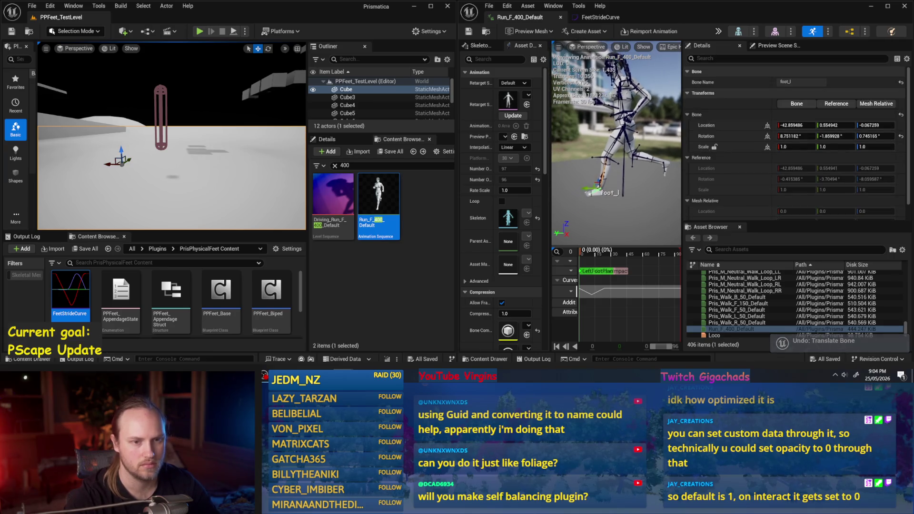
click(841, 105)
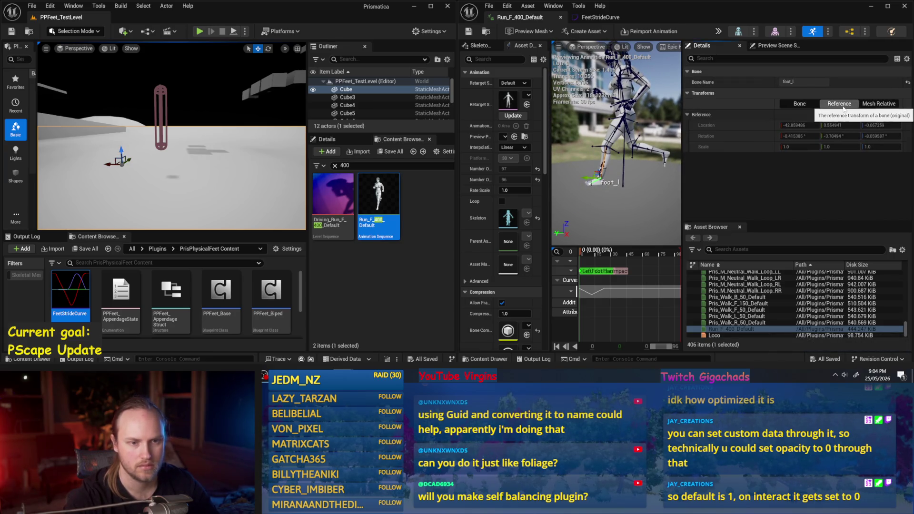
click(839, 105)
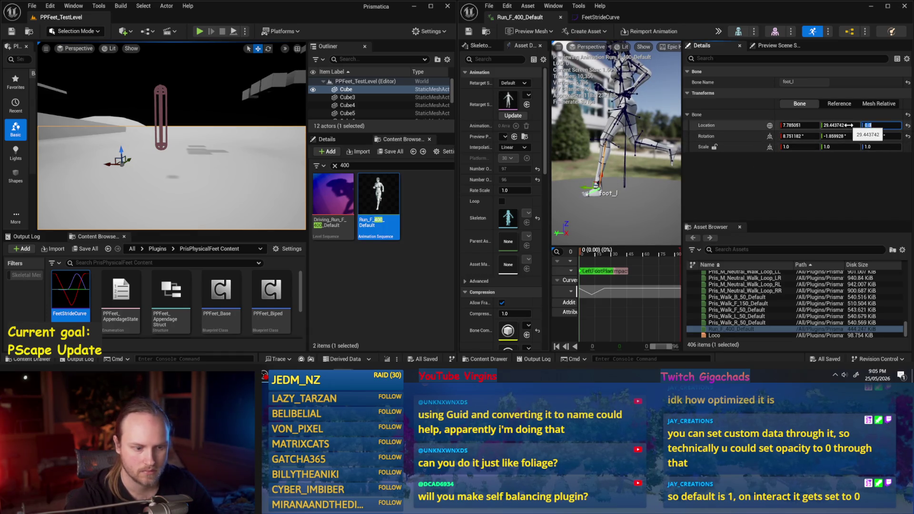
- Set foot_l's Location X and Y to 0
key(shift+Tab)
text(0)
key(Return)
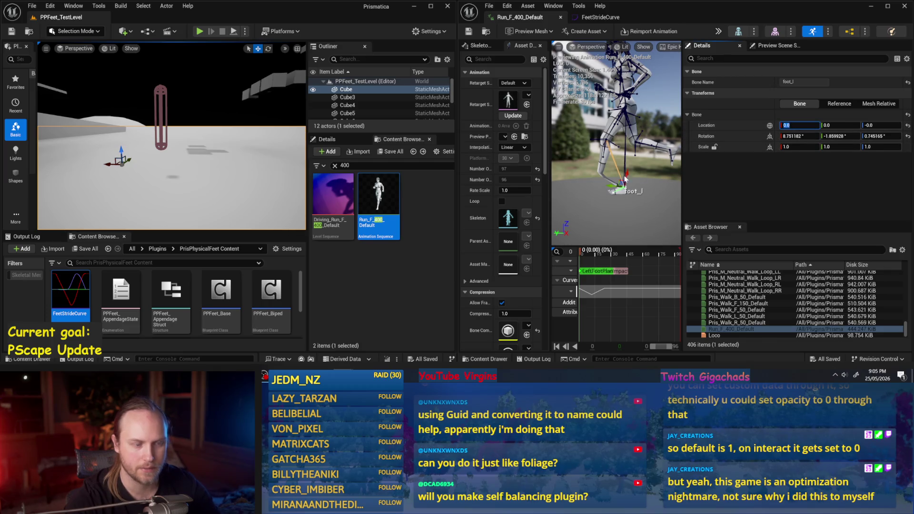
scroll(629, 183, up, 3)
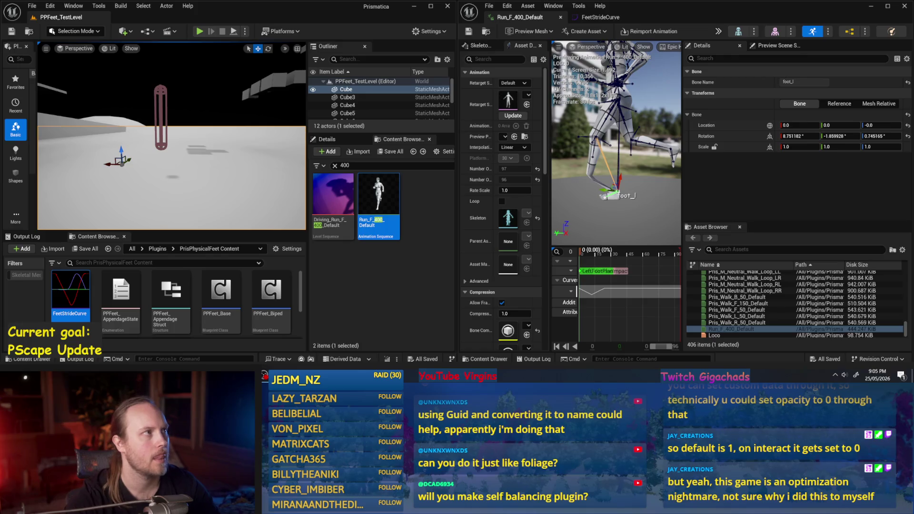
scroll(616, 143, down, 3)
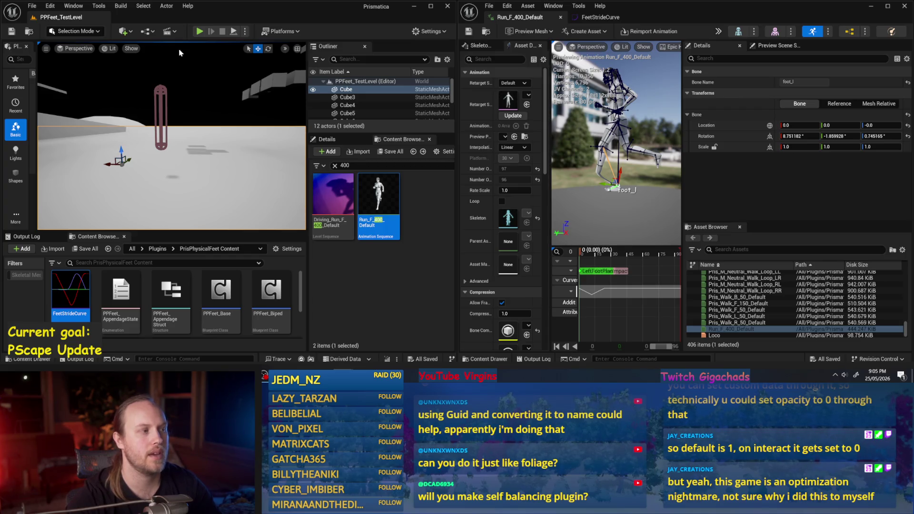
- Play-test PPFeet_TestLevel briefly, then show the foot bone's reference transform
click(199, 31)
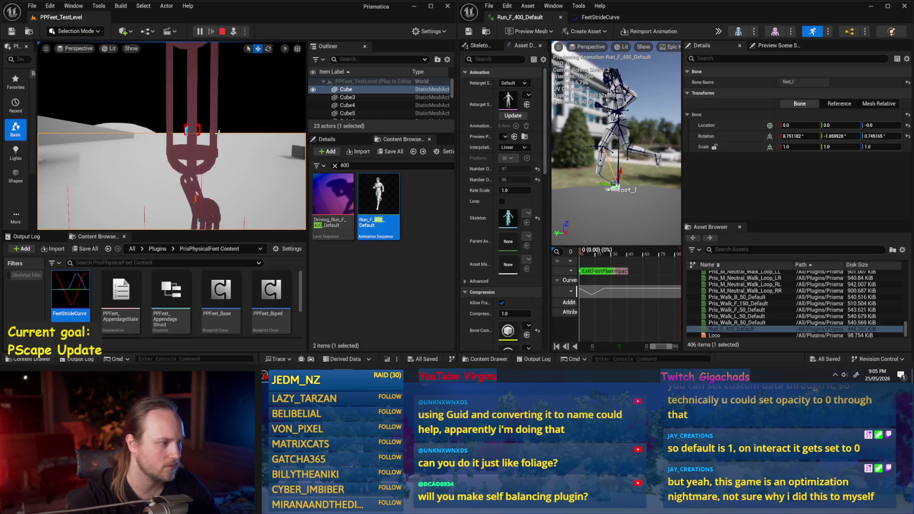
key(Escape)
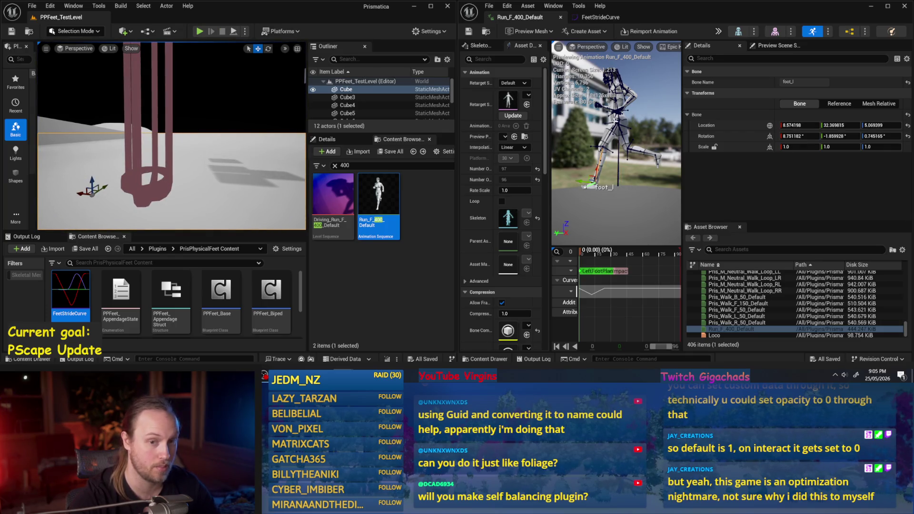
scroll(615, 121, up, 2)
click(839, 103)
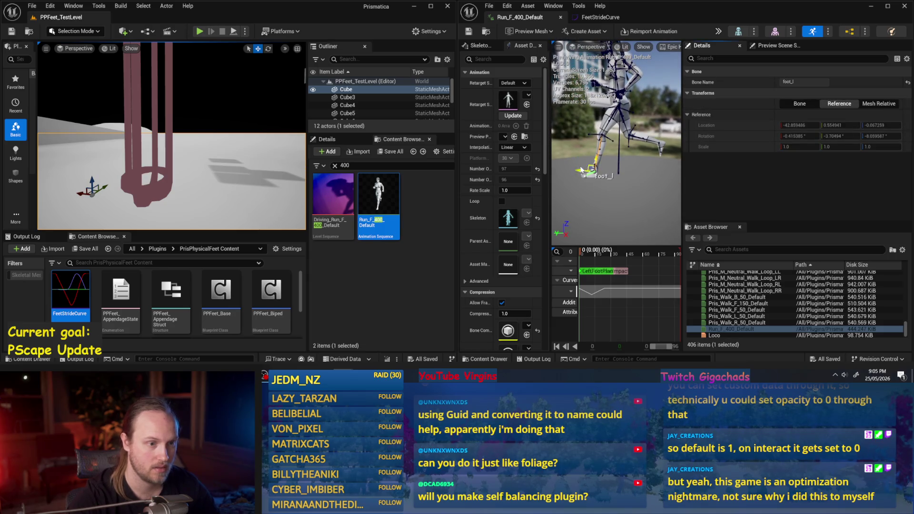
- Select and frame foot_l in the preview and view its mesh-relative transform
click(620, 104)
scroll(610, 149, up, 3)
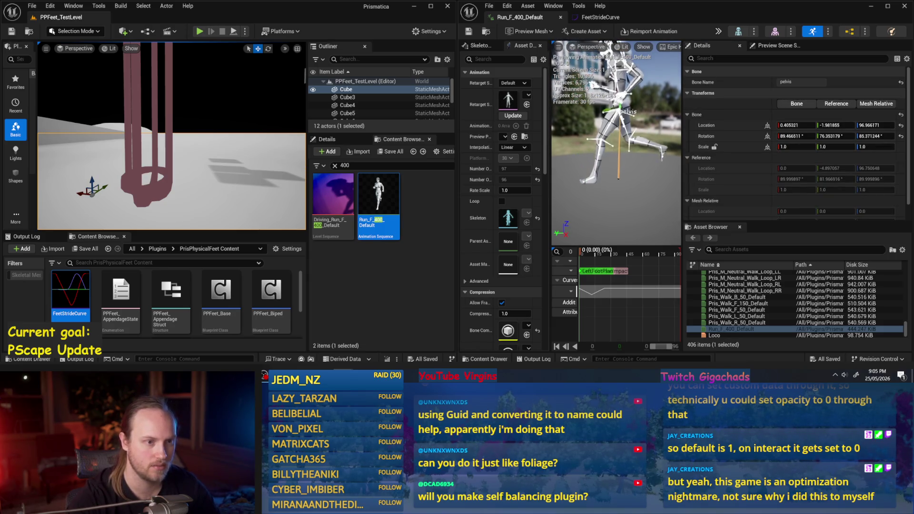
mouse_move(610, 149)
mouse_down()
mouse_move(583, 157)
mouse_move(629, 123)
mouse_up()
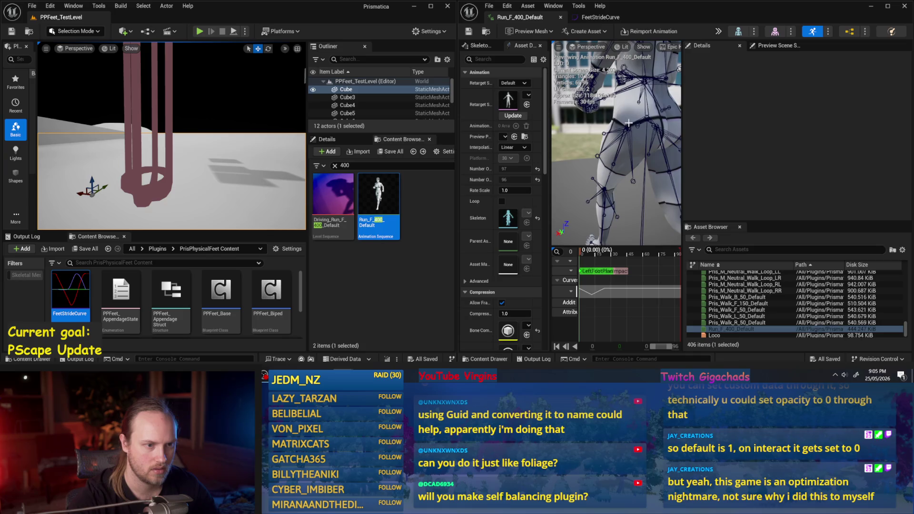
click(618, 150)
key(f)
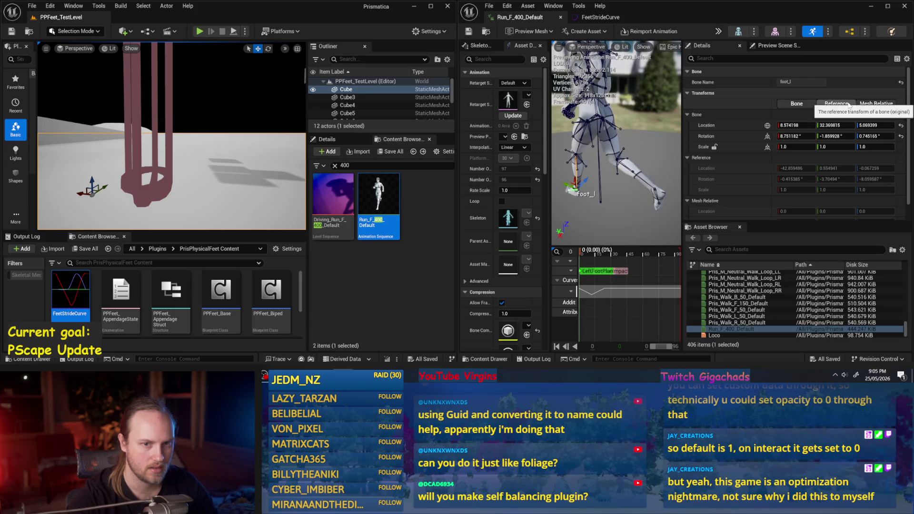
click(865, 105)
- Deselect the foot bone and Run_F_400_Default, then clear the '400' search
key(Escape)
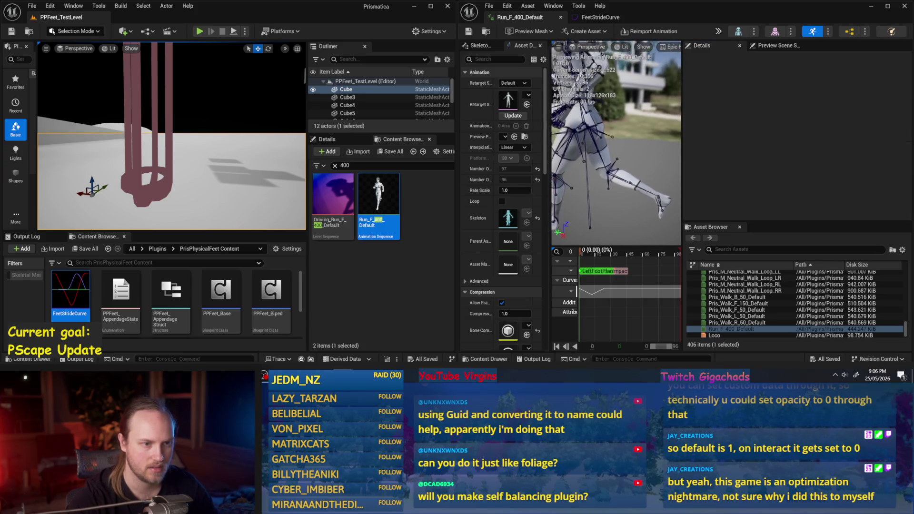
click(730, 100)
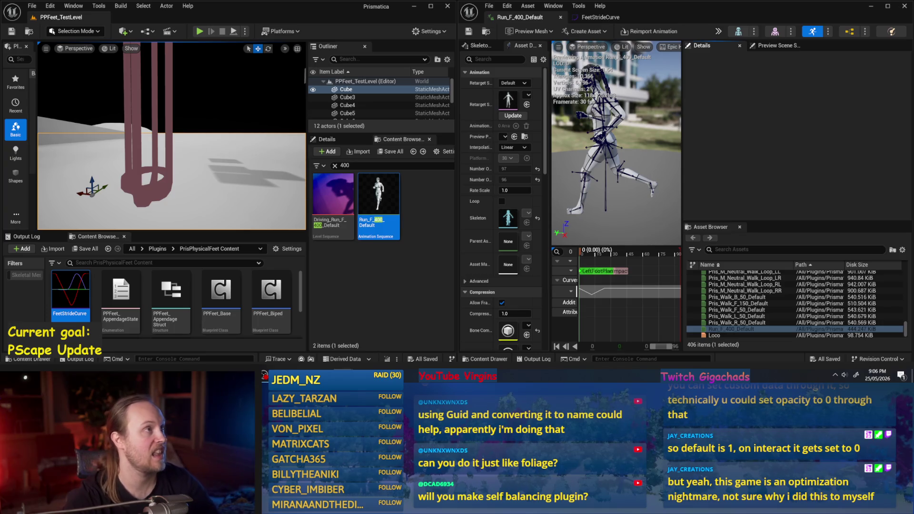
click(398, 298)
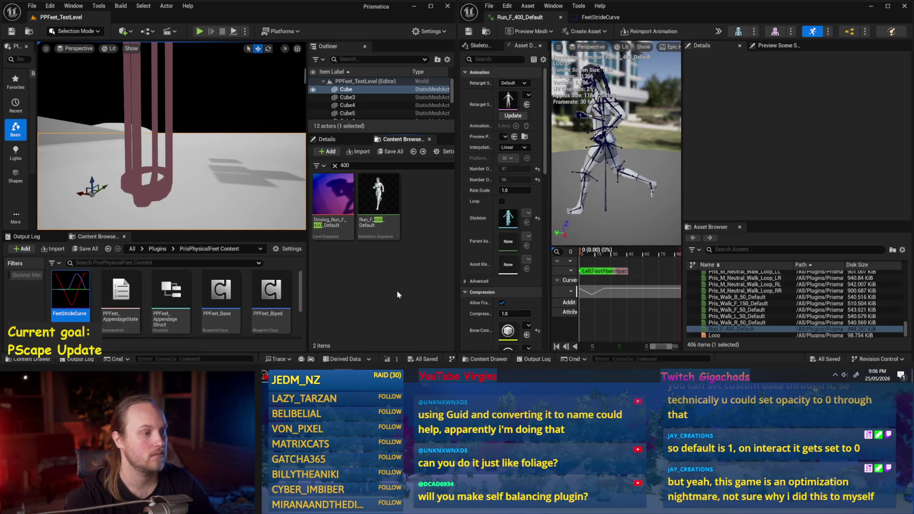
click(335, 165)
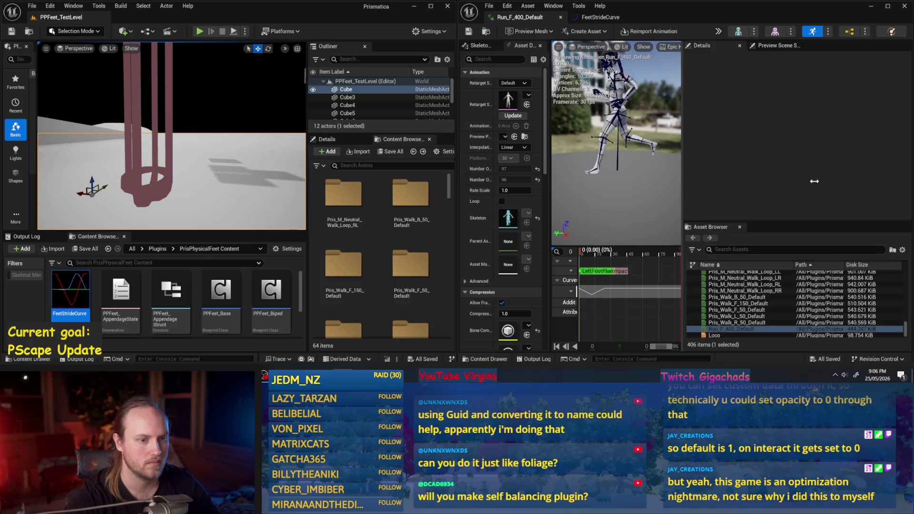
- Widen the preview and scrub the run between frame 0 and frame 19
drag(774, 180, 829, 180)
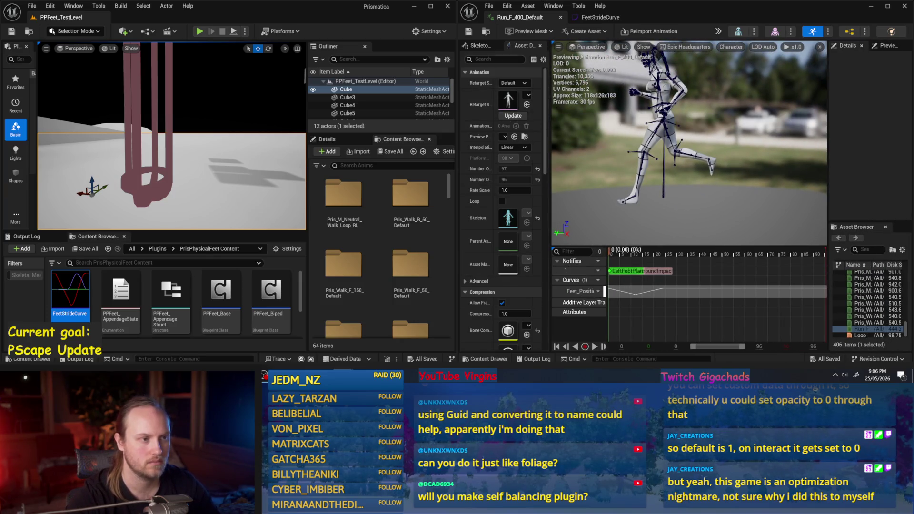
click(480, 47)
click(520, 47)
scroll(503, 191, down, 5)
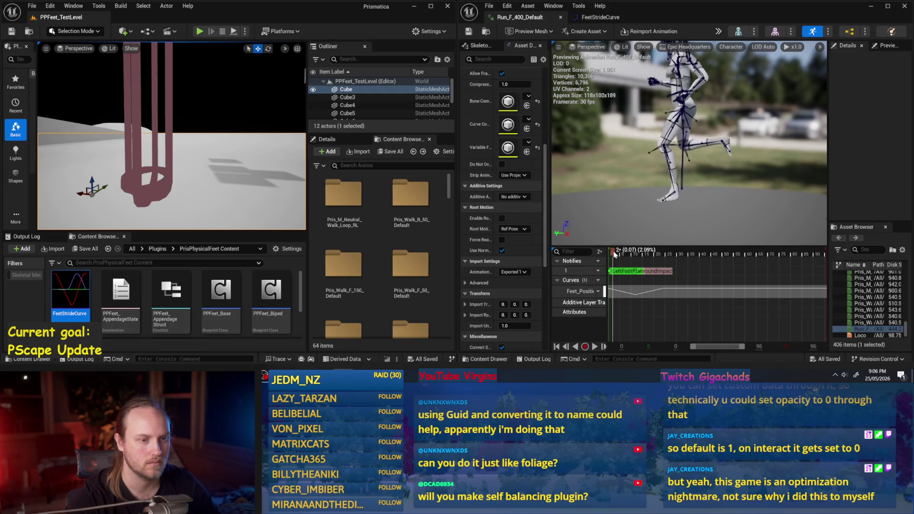
drag(611, 256, 668, 261)
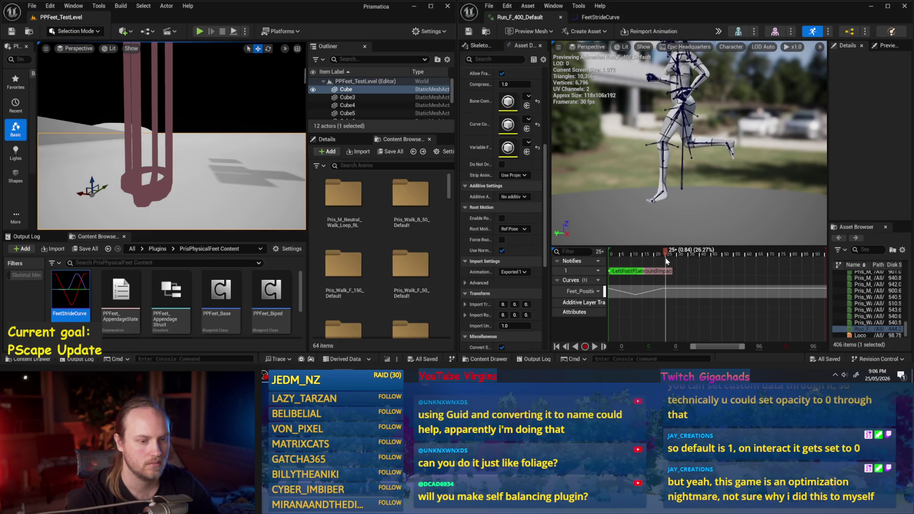
mouse_move(644, 261)
mouse_down()
mouse_move(593, 266)
mouse_move(665, 261)
mouse_up()
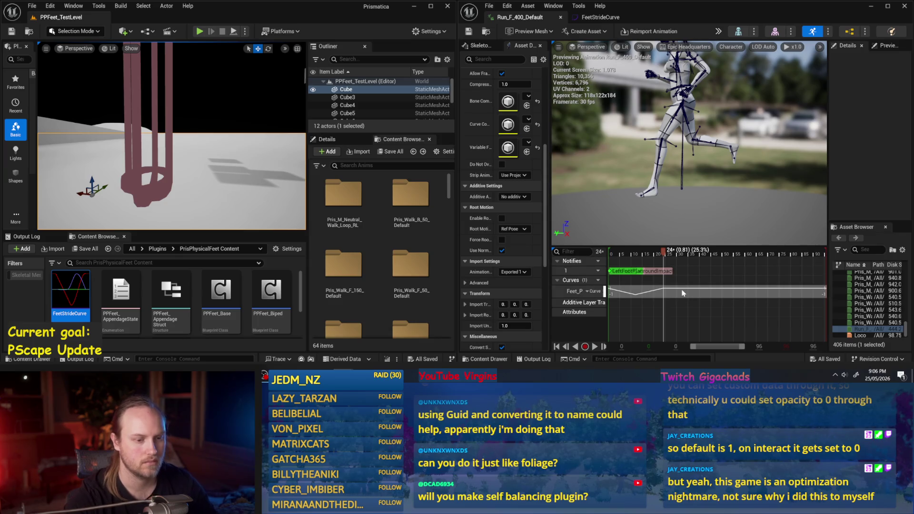
- Zoom the timeline to the first frames, expand Feet_Position, and float the editor window
drag(744, 346, 711, 346)
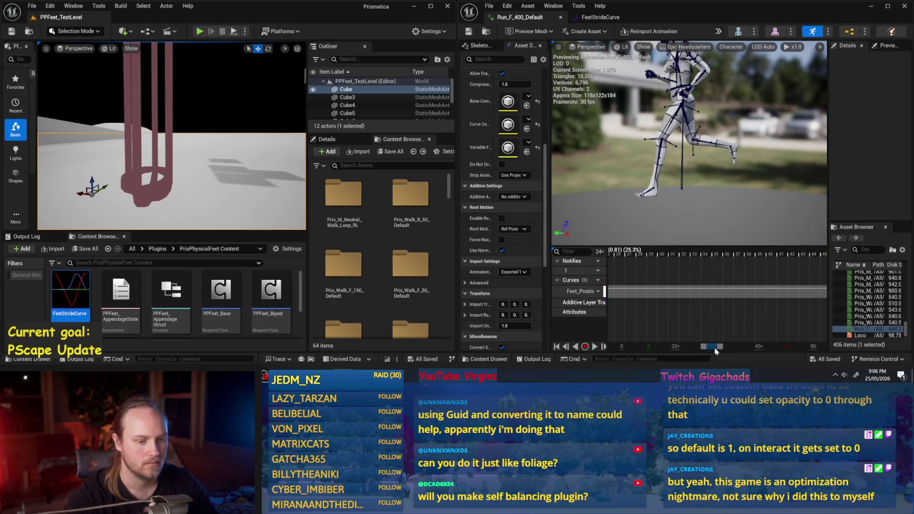
scroll(699, 303, down, 3)
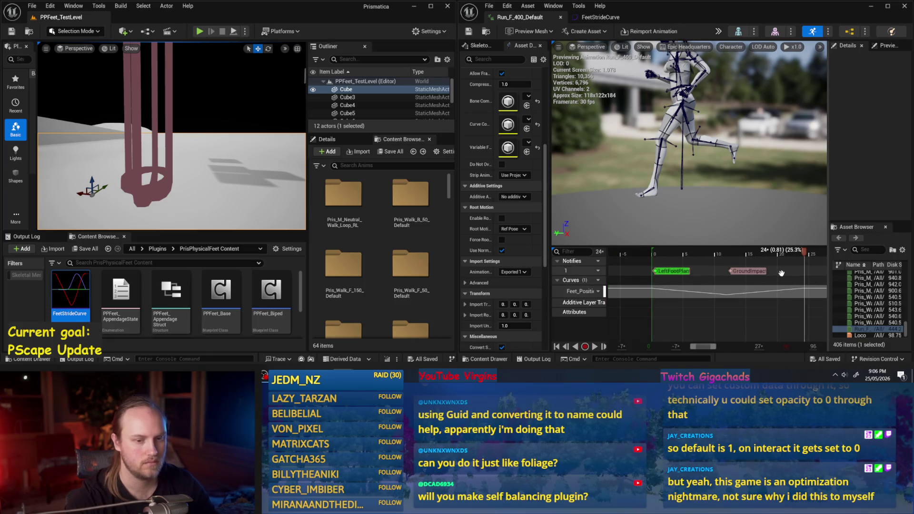
click(705, 292)
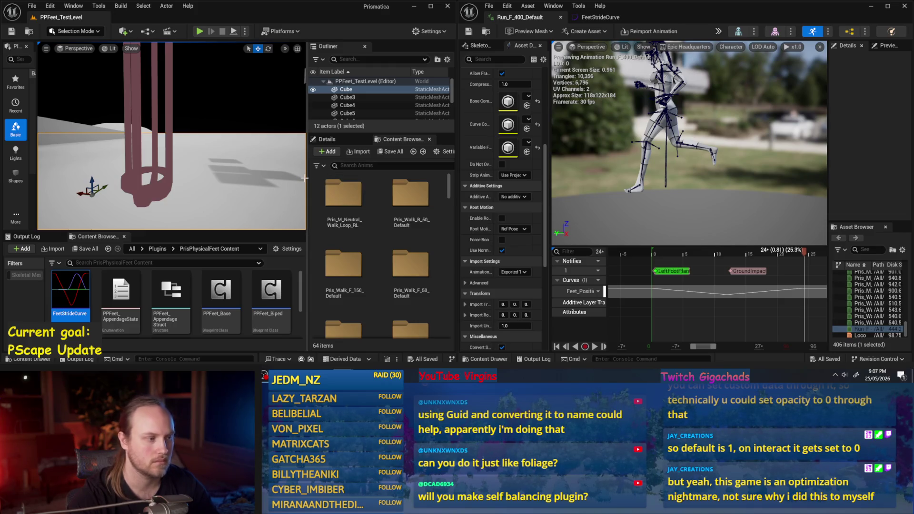
drag(671, 7, 551, 125)
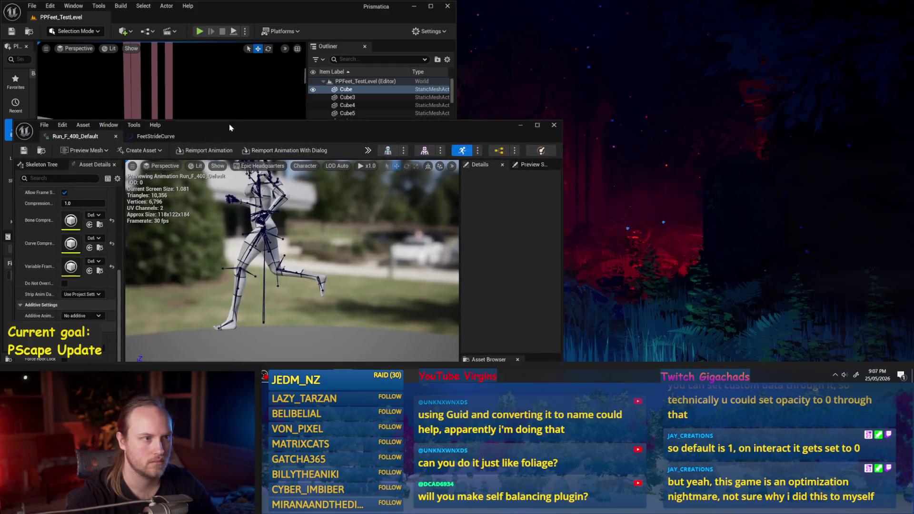
- Close the floating animation editor, maximize the level editor, and search assets for '400'
click(556, 124)
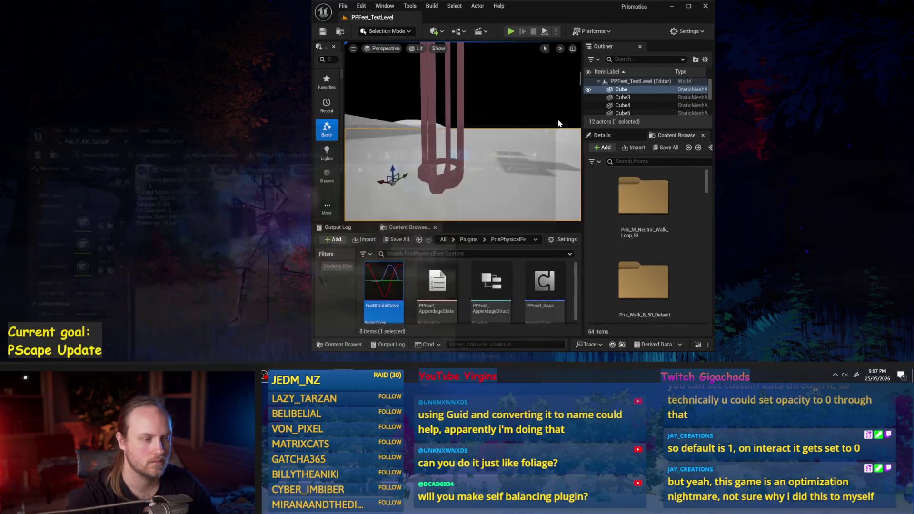
click(688, 6)
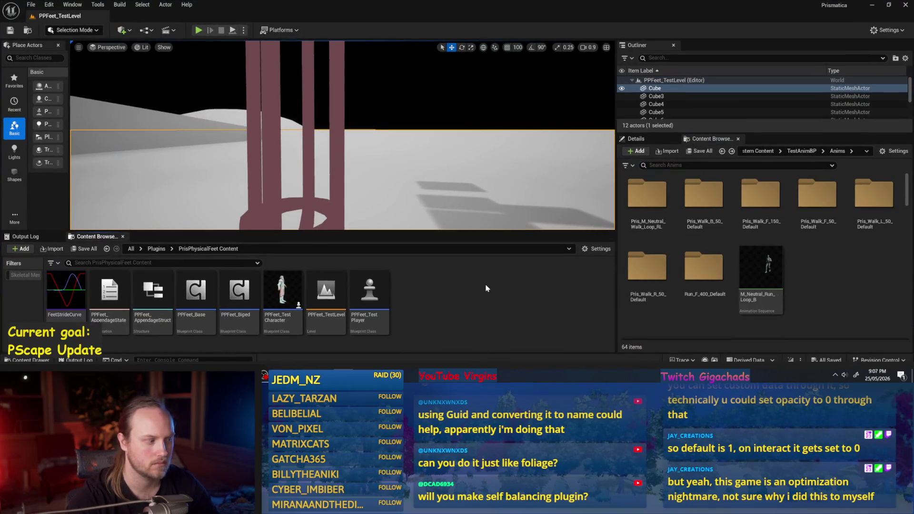
scroll(685, 272, down, 3)
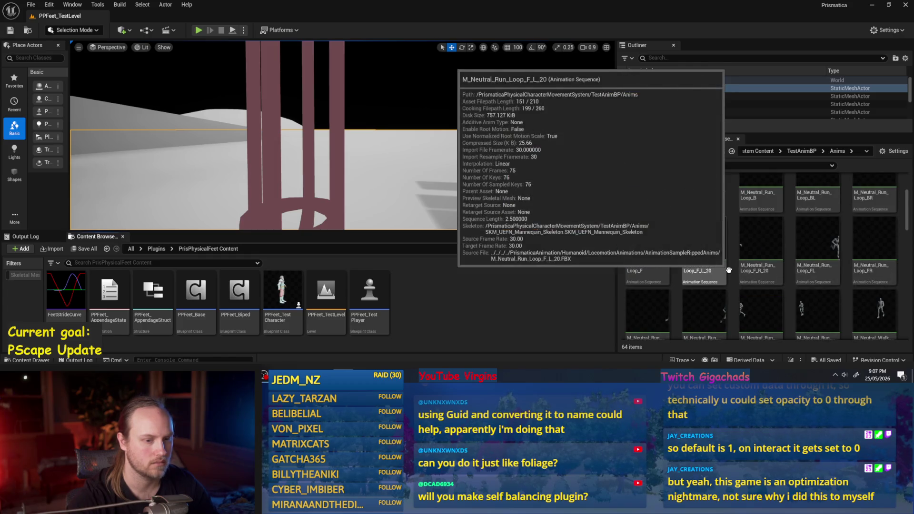
text(400)
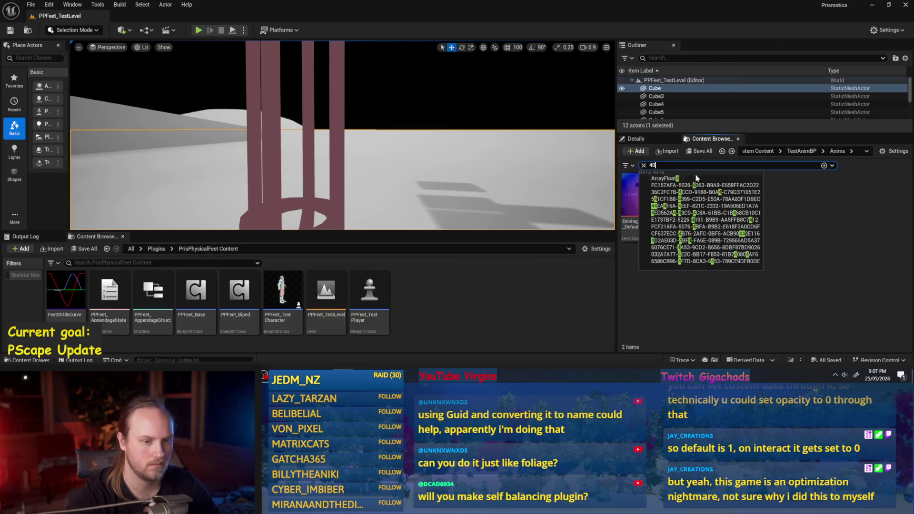
- Copy Run_F_400_Default into PrisPhysicalFeet and open the copy maximized
right_click(695, 210)
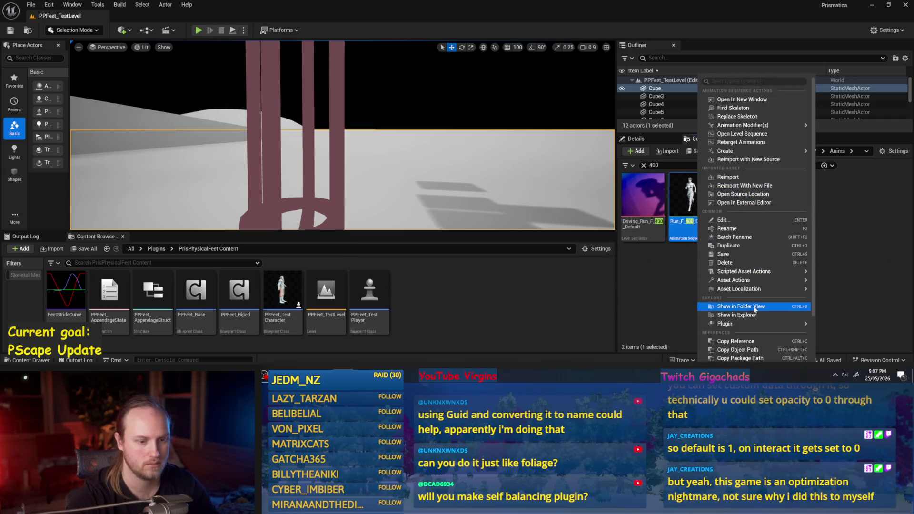
mouse_move(734, 269)
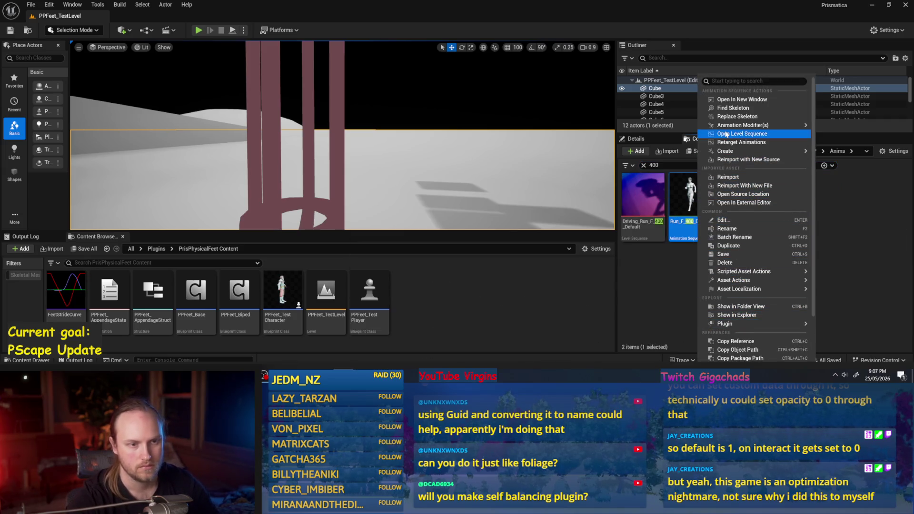
click(691, 200)
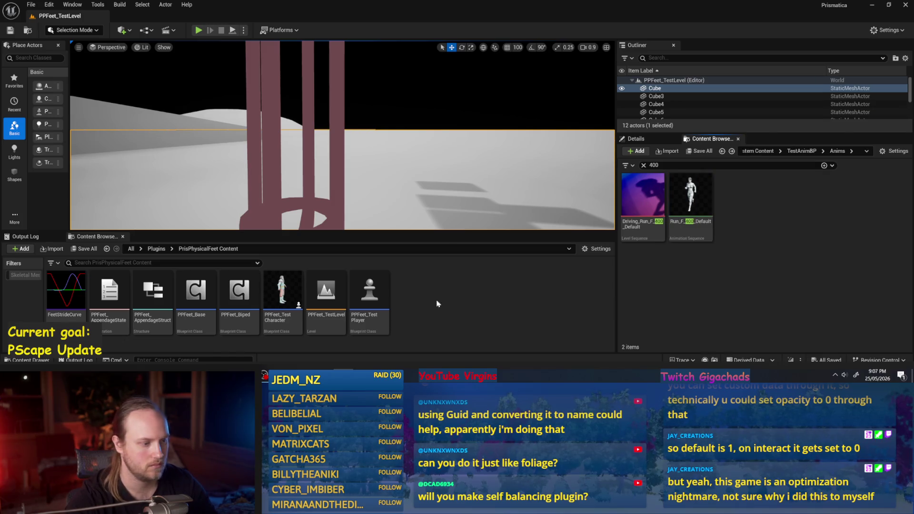
mouse_move(690, 200)
mouse_down()
mouse_move(442, 319)
mouse_move(443, 308)
mouse_up()
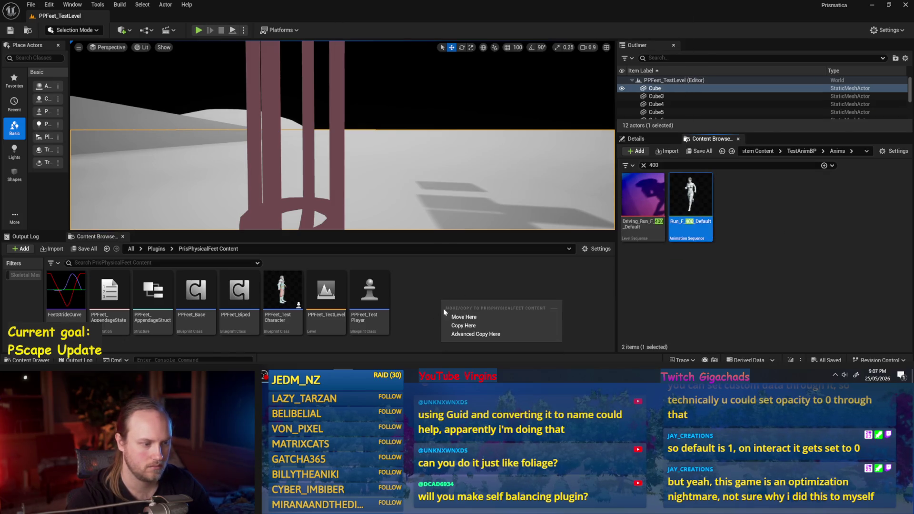
click(462, 327)
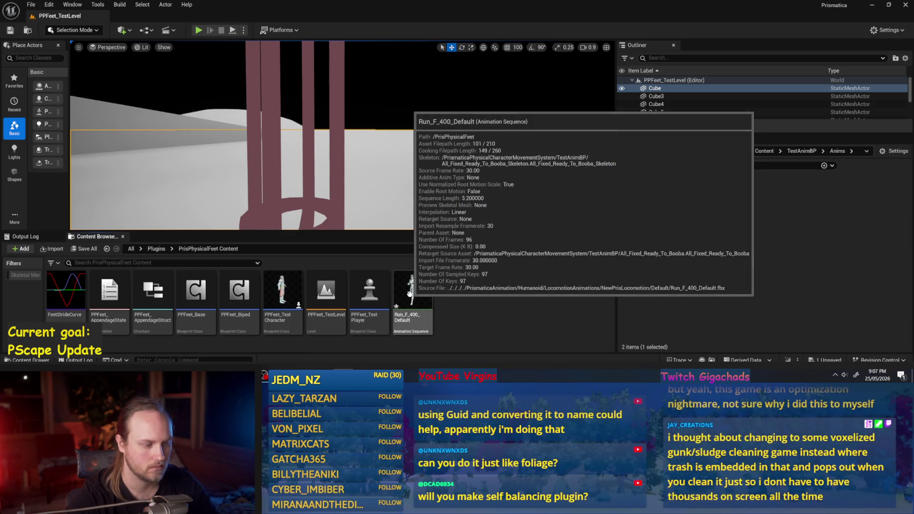
click(410, 294)
double_click(412, 297)
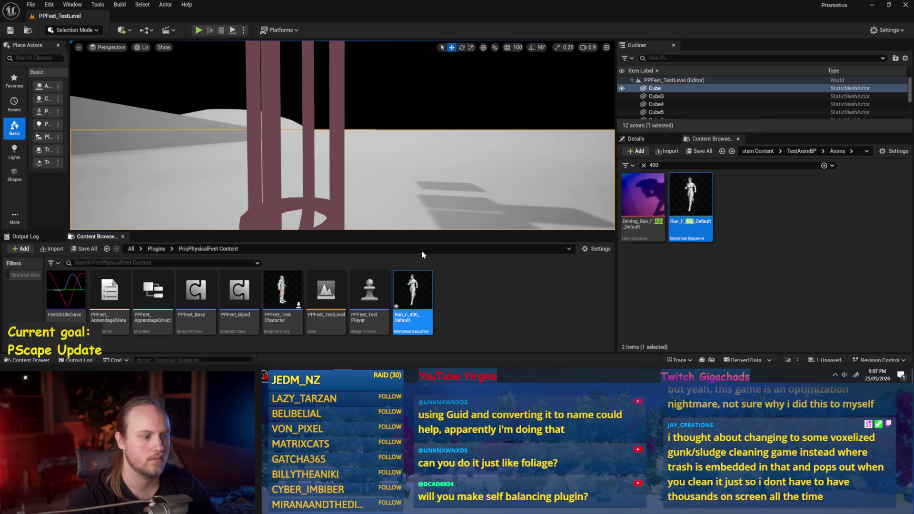
click(541, 124)
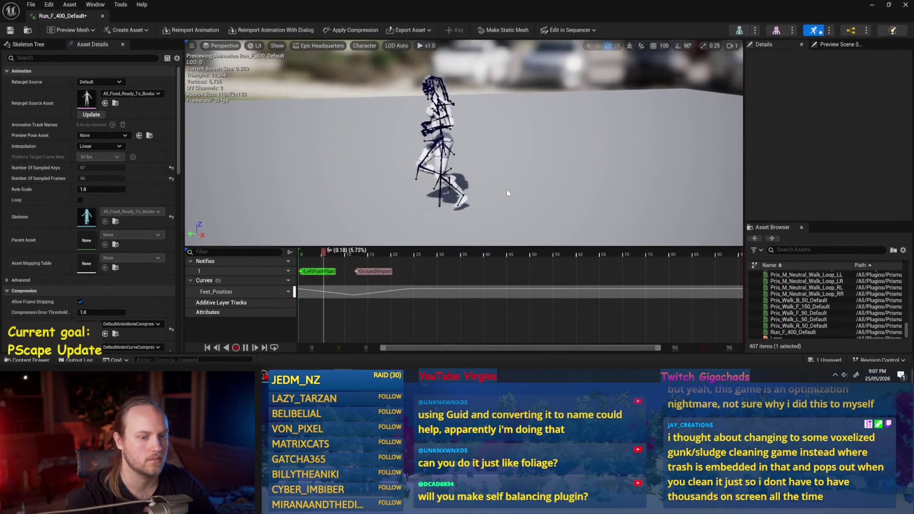
- Remove frames 25 to 97 so the copied run ends at frame 24
click(371, 253)
drag(372, 255, 412, 255)
right_click(412, 255)
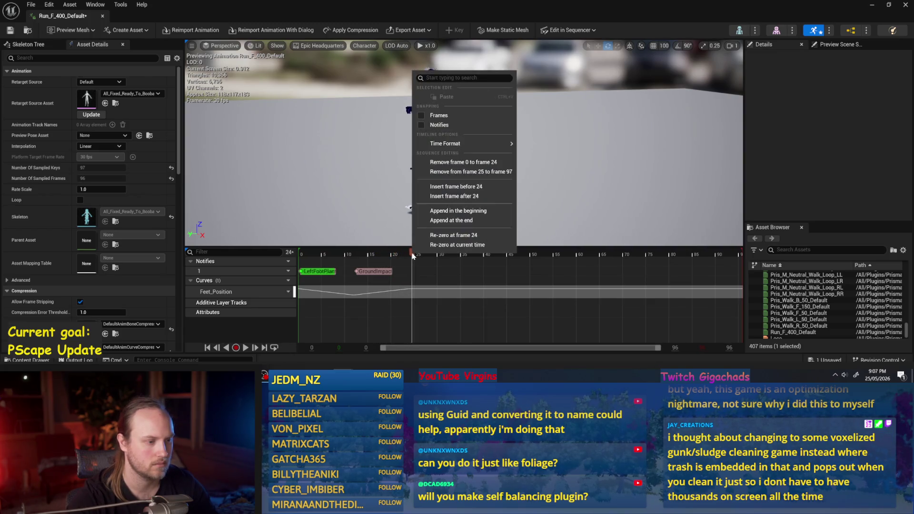
click(462, 172)
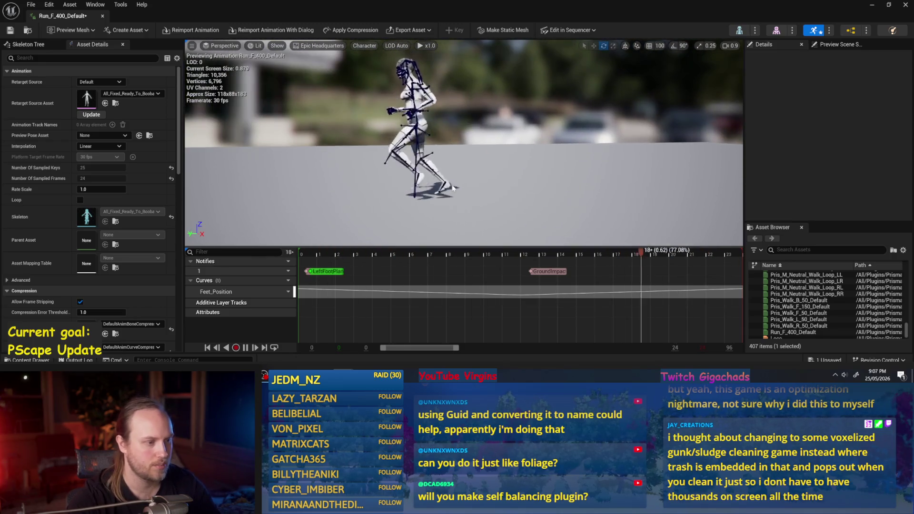
- Scrub frames 0 to 6, orbit around the runner, and select the left foot bone
mouse_move(353, 256)
mouse_down()
mouse_move(286, 259)
mouse_move(317, 265)
mouse_up()
mouse_move(464, 191)
mouse_down()
mouse_move(464, 209)
mouse_move(464, 183)
mouse_up()
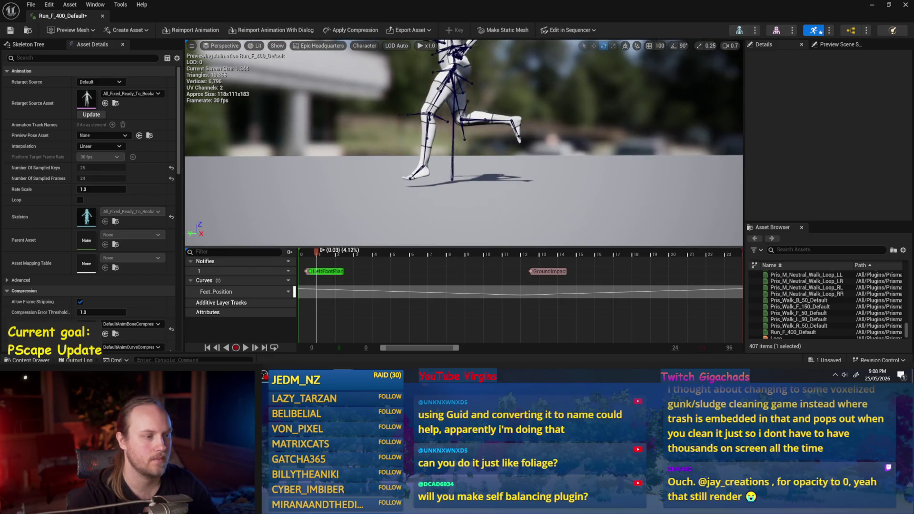
scroll(464, 143, down, 1)
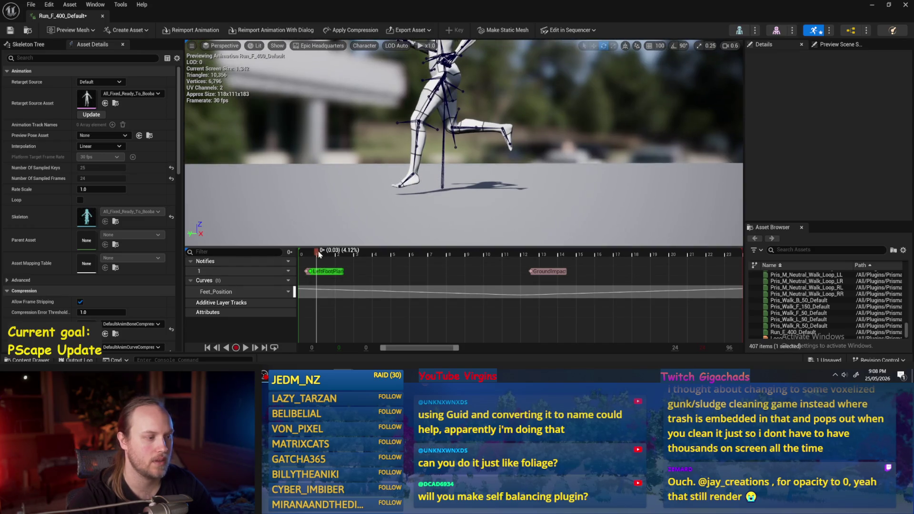
mouse_move(316, 255)
mouse_down()
mouse_move(481, 261)
mouse_move(318, 267)
mouse_up()
drag(429, 143, 409, 138)
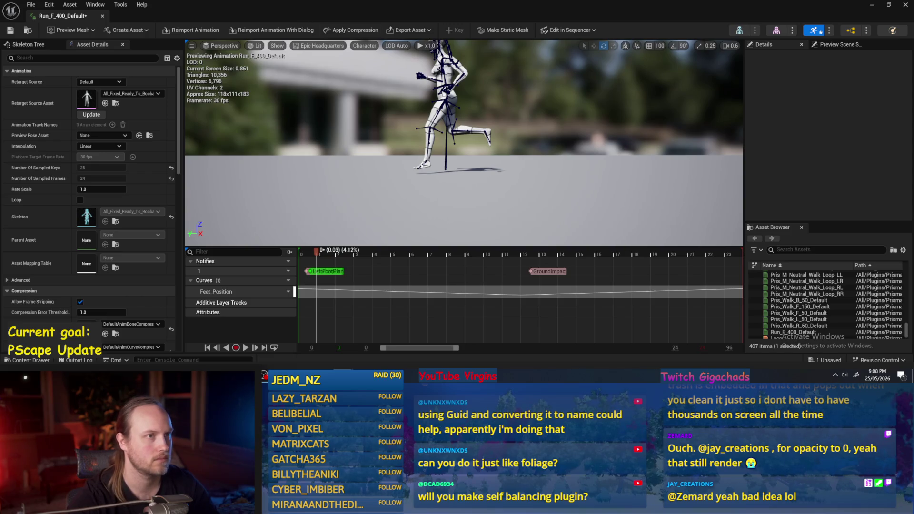
click(422, 164)
drag(428, 143, 407, 133)
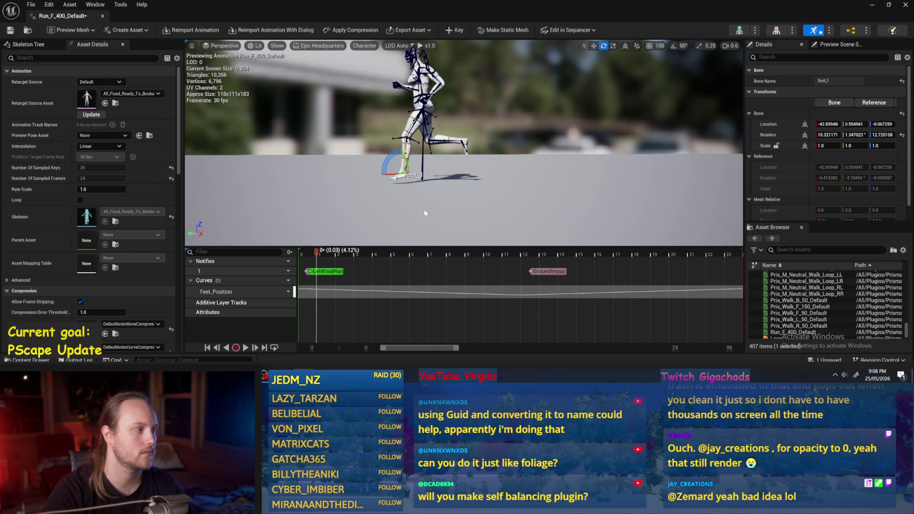
scroll(26, 210, down, 10)
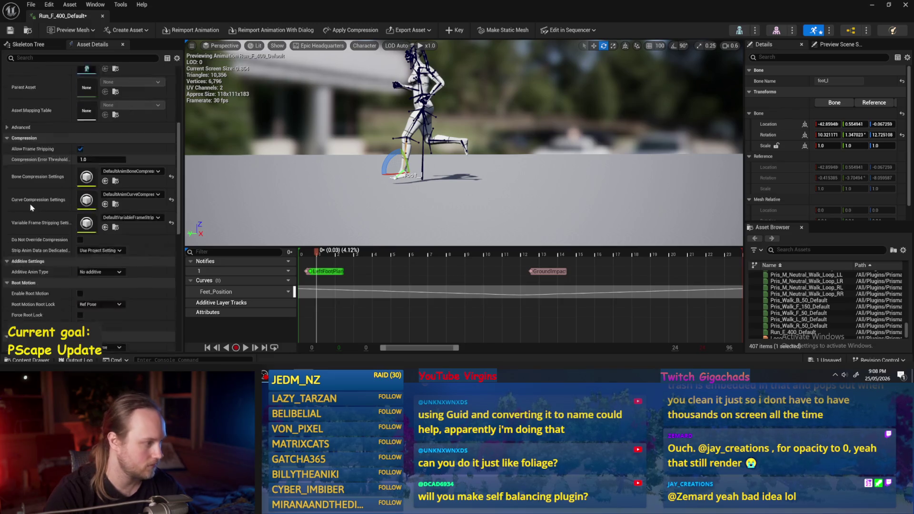
scroll(27, 211, up, 8)
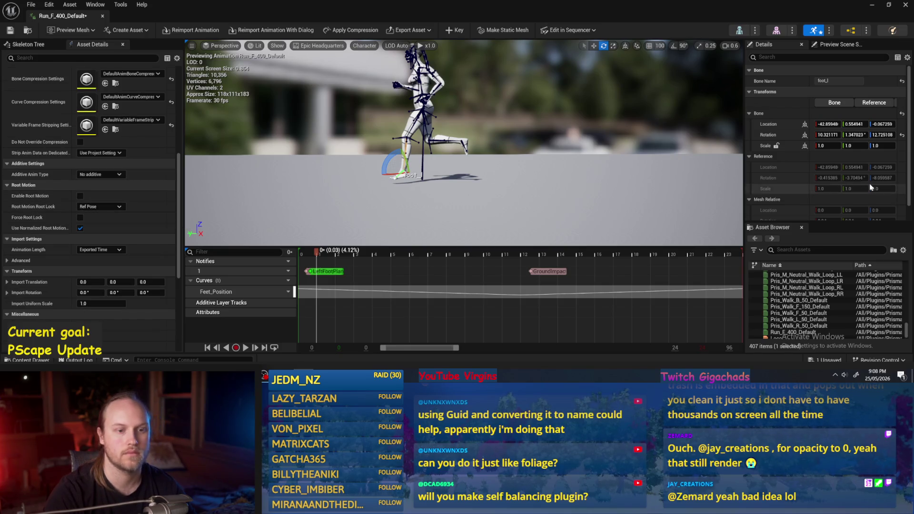
scroll(870, 184, down, 1)
scroll(818, 173, up, 1)
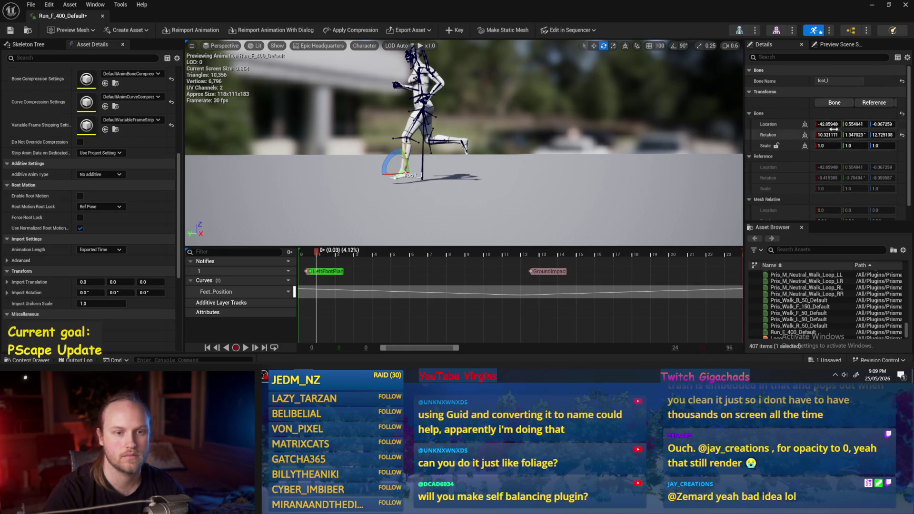
click(875, 102)
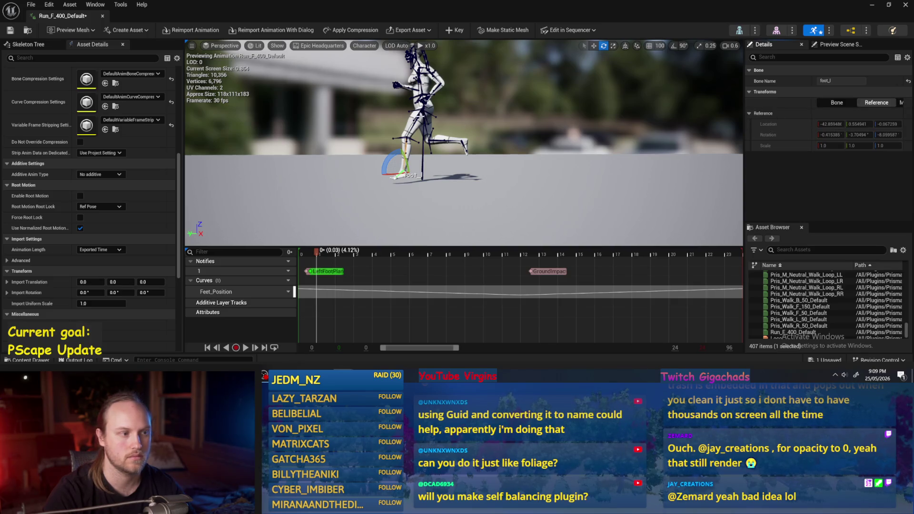
click(413, 122)
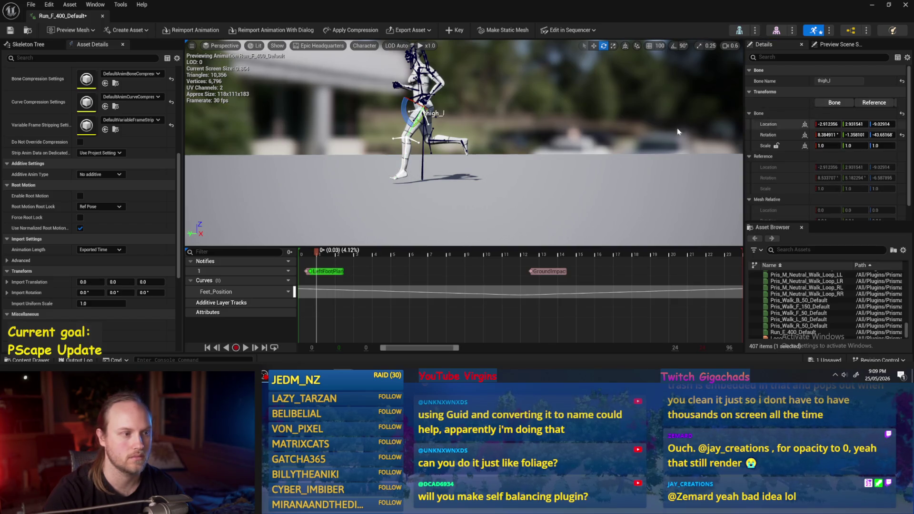
key(f)
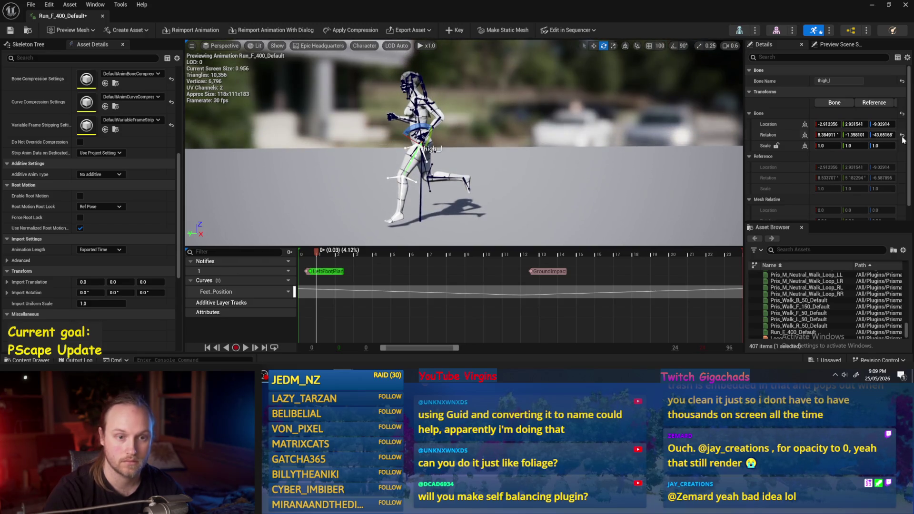
drag(744, 159, 671, 159)
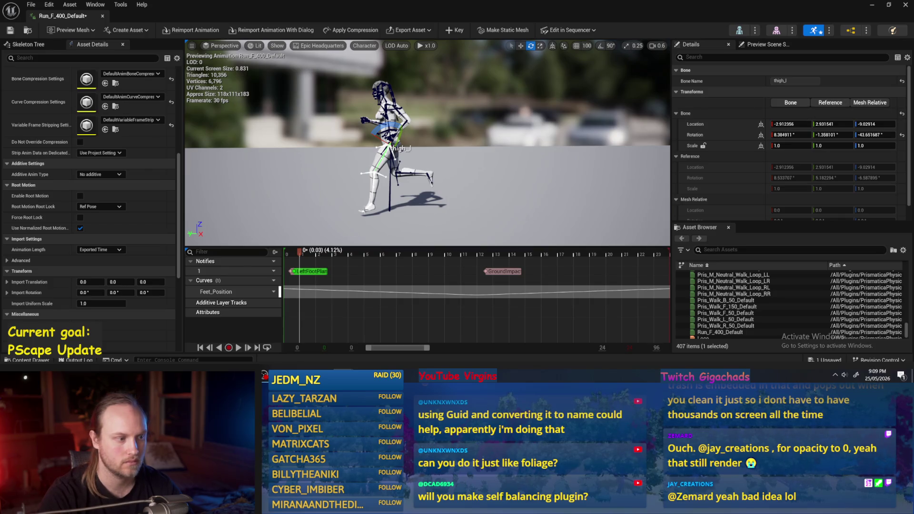
click(367, 208)
click(384, 143)
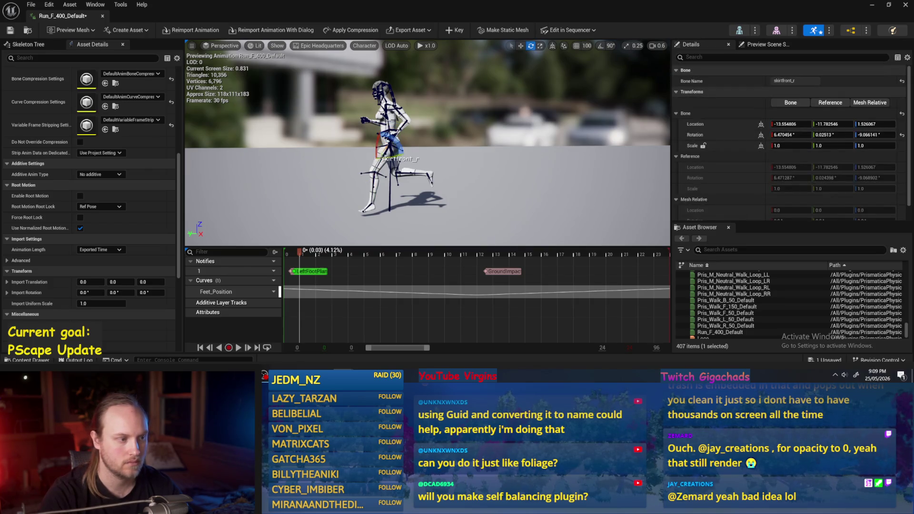
click(383, 142)
scroll(375, 159, up, 2)
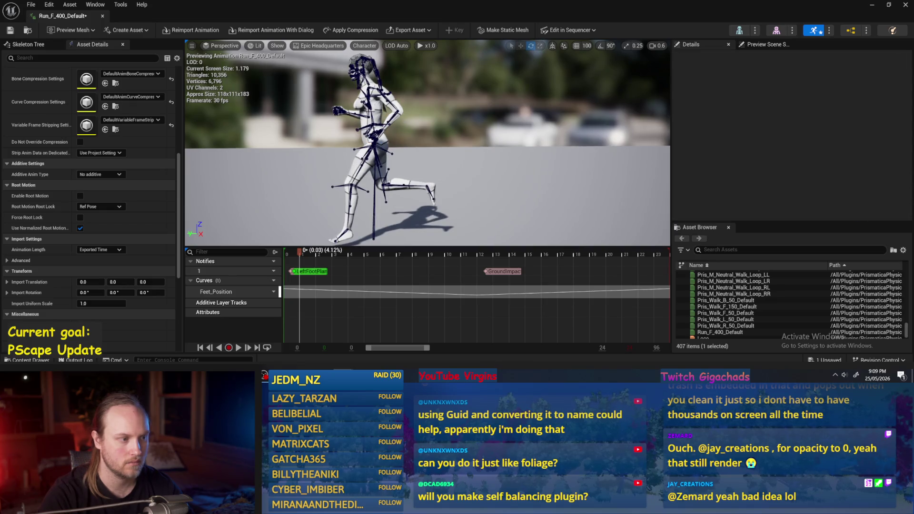
click(380, 148)
scroll(388, 150, down, 3)
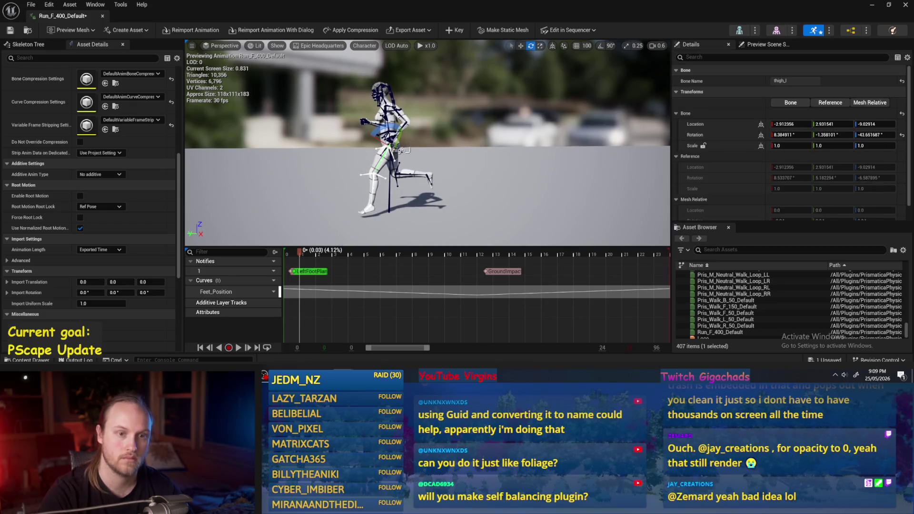
click(388, 150)
click(392, 158)
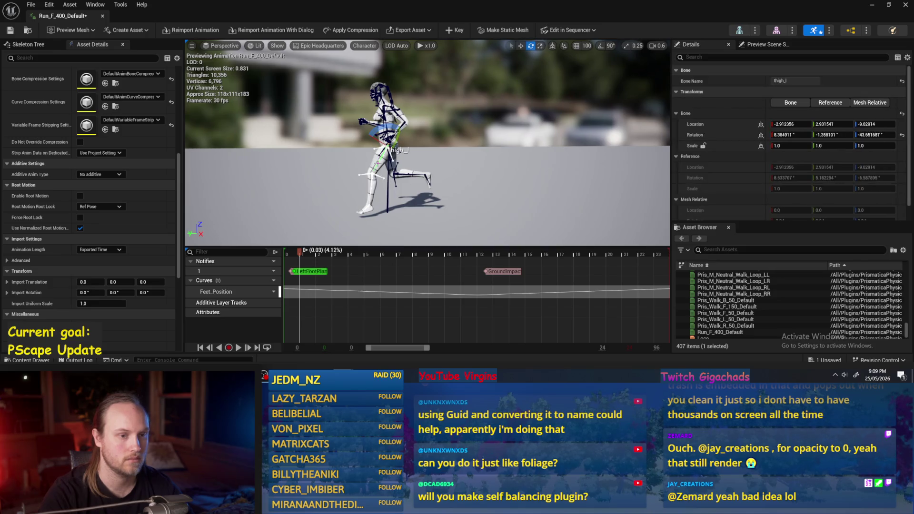
drag(476, 191, 472, 176)
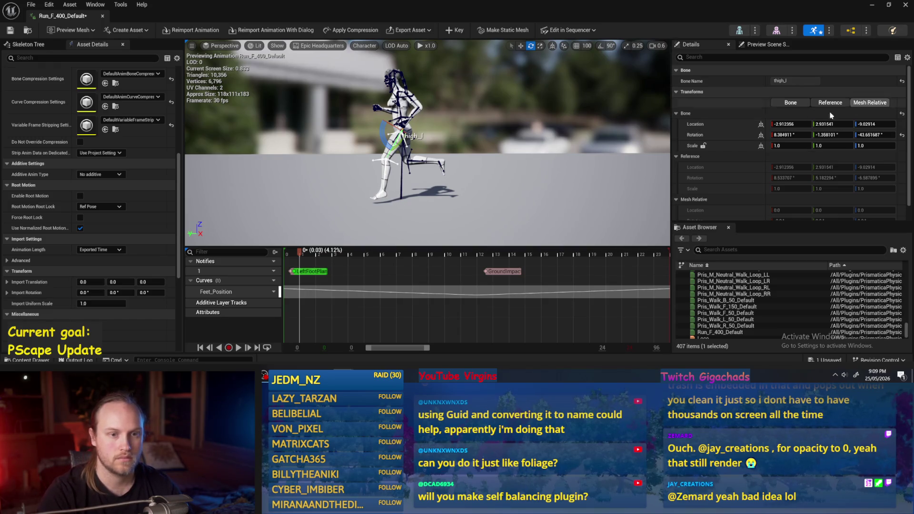
click(865, 103)
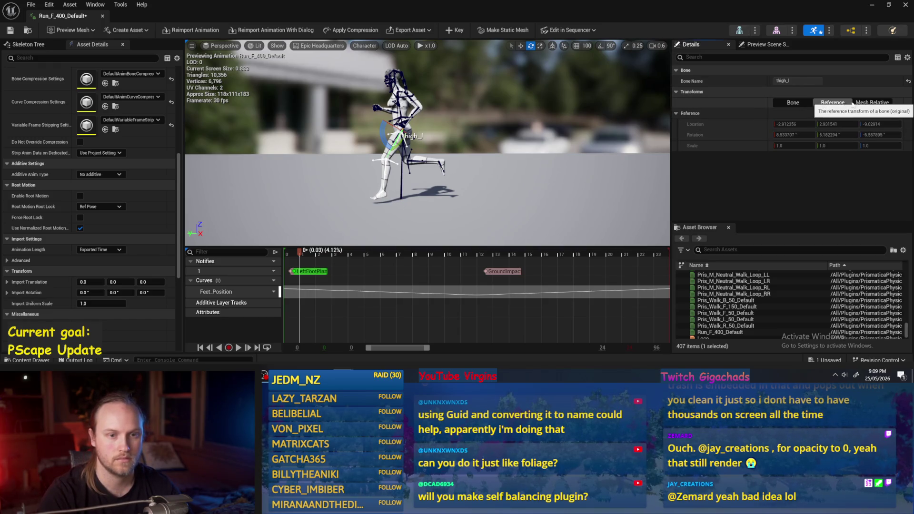
click(423, 191)
click(379, 193)
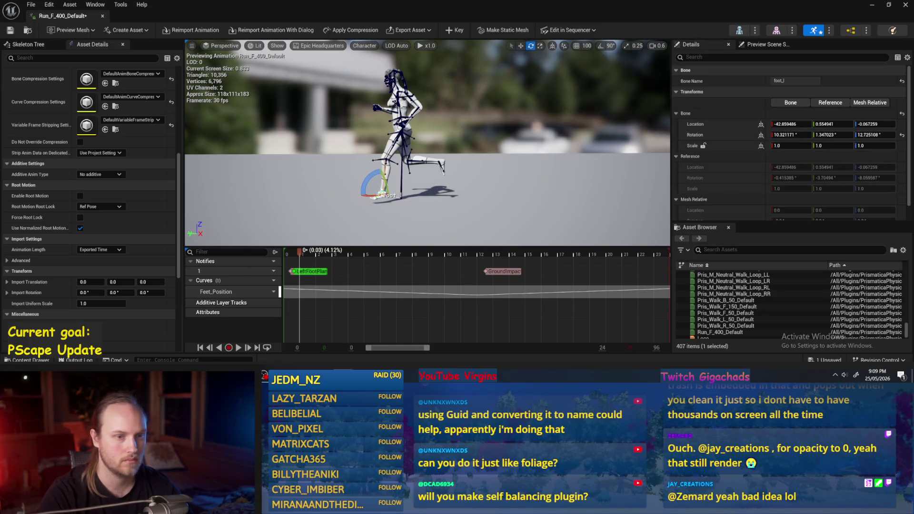
click(877, 100)
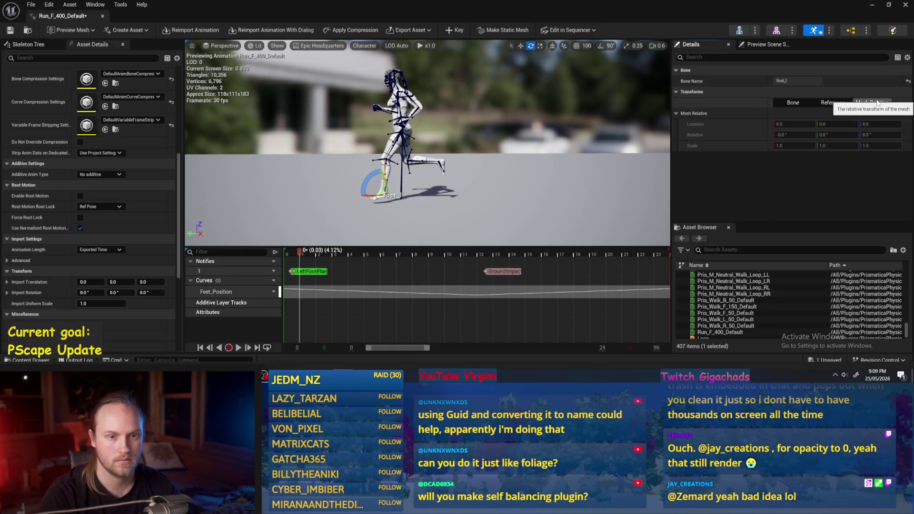
click(793, 103)
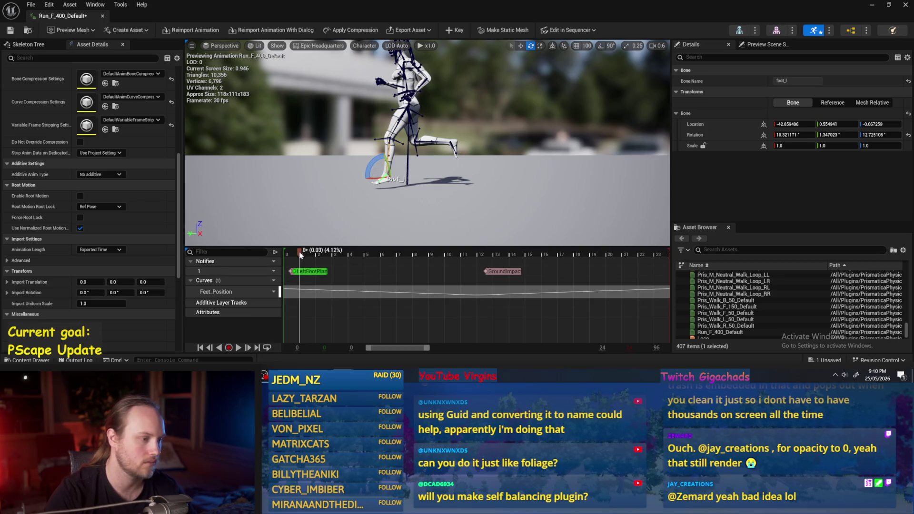
- Return to frame 0 and undo the crop, bone translation and earlier edits
mouse_move(300, 255)
mouse_down()
mouse_move(280, 257)
mouse_move(683, 248)
mouse_up()
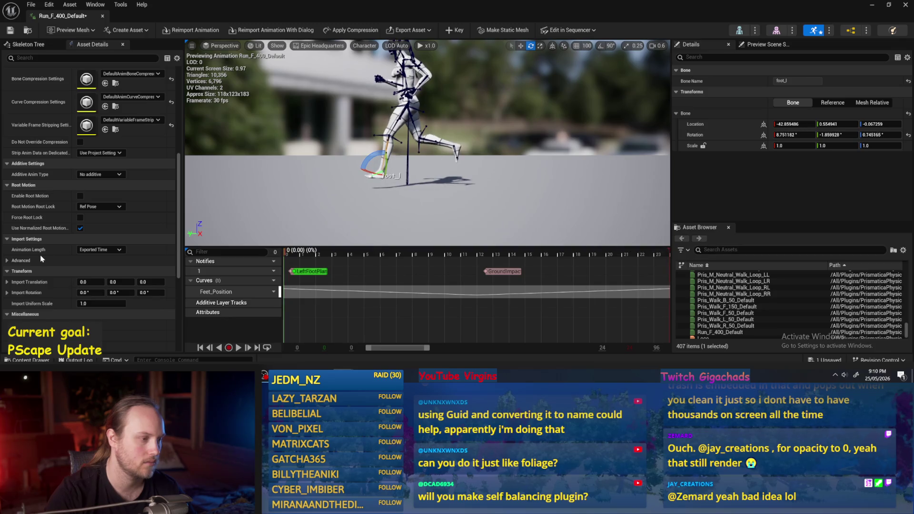
key(ctrl+z)
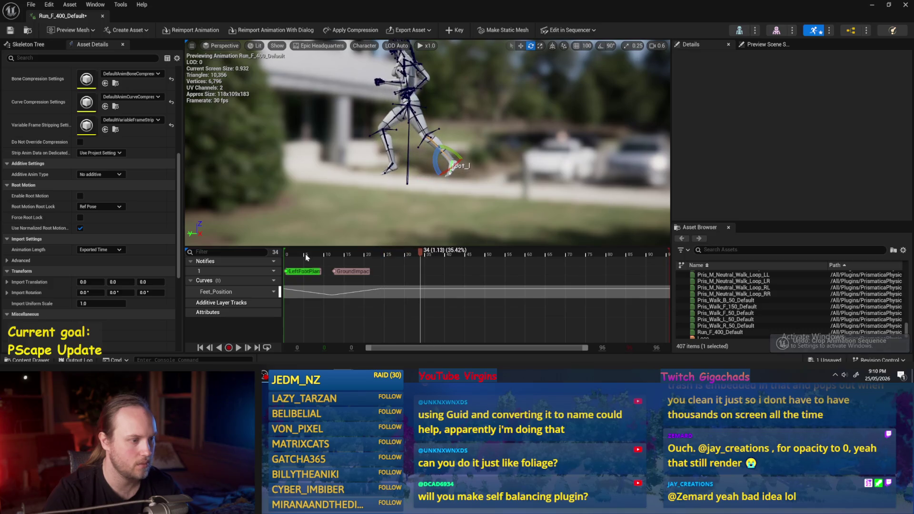
key(ctrl+z)
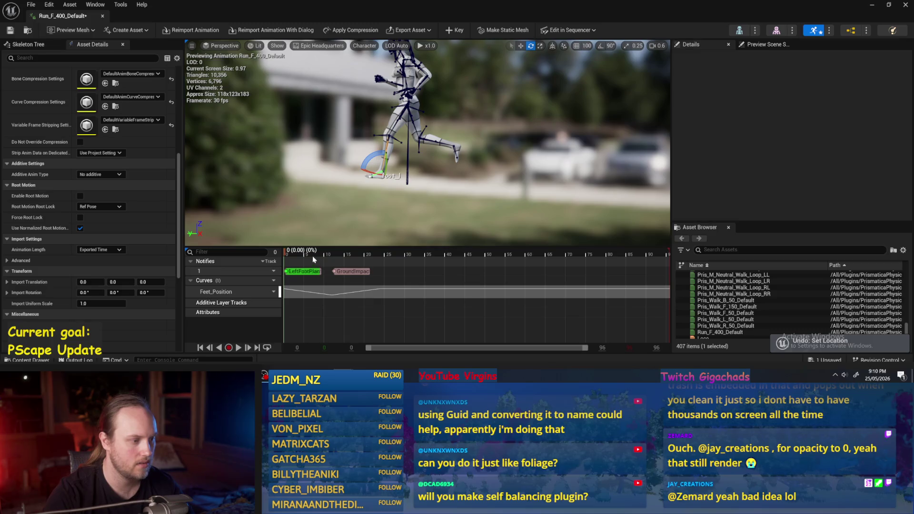
key(ctrl+z)
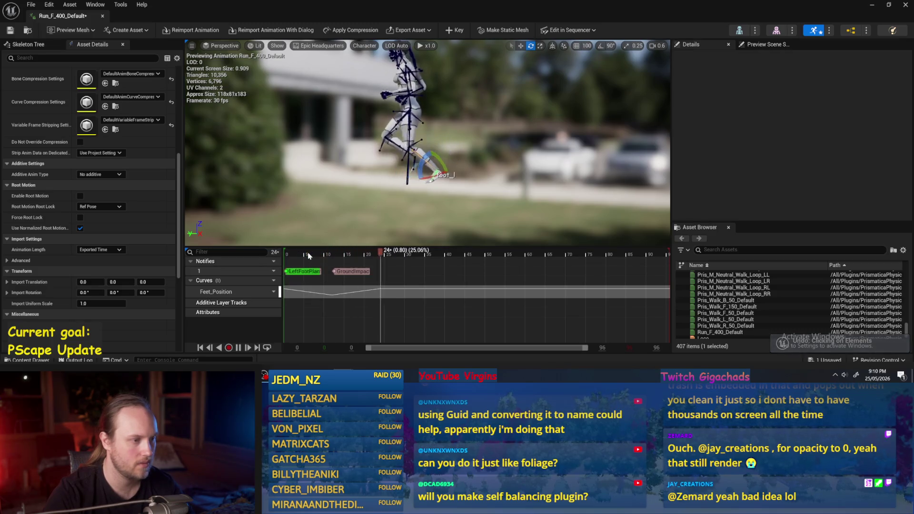
key(ctrl+z)
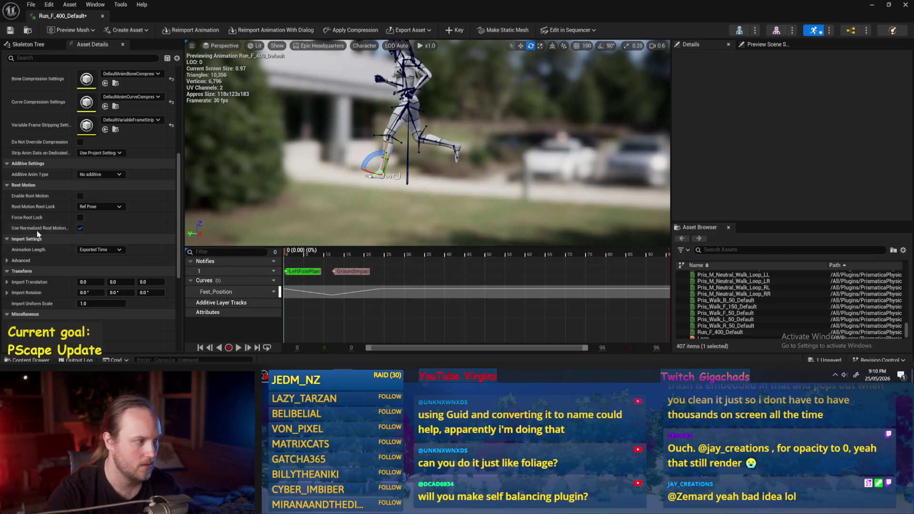
- Enable Loop, play the animation with Feet_Position selected, then close the editor
scroll(87, 162, up, 10)
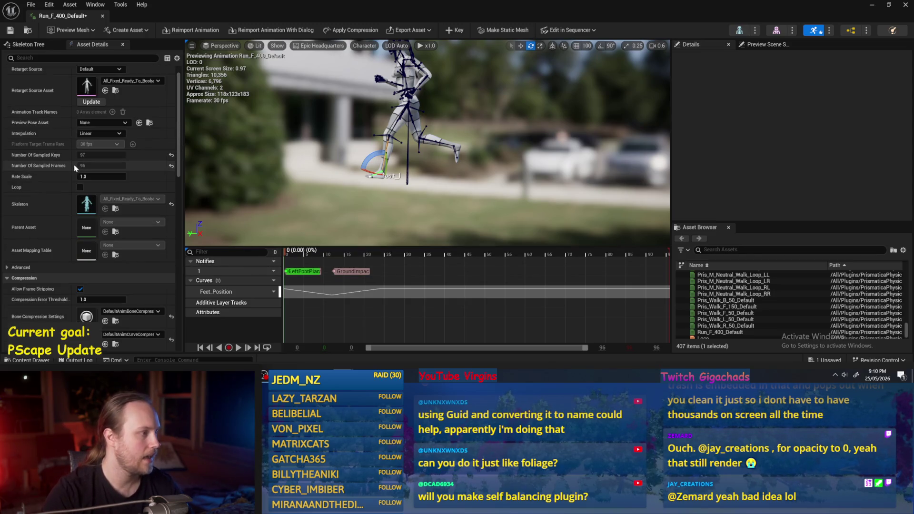
scroll(38, 91, up, 1)
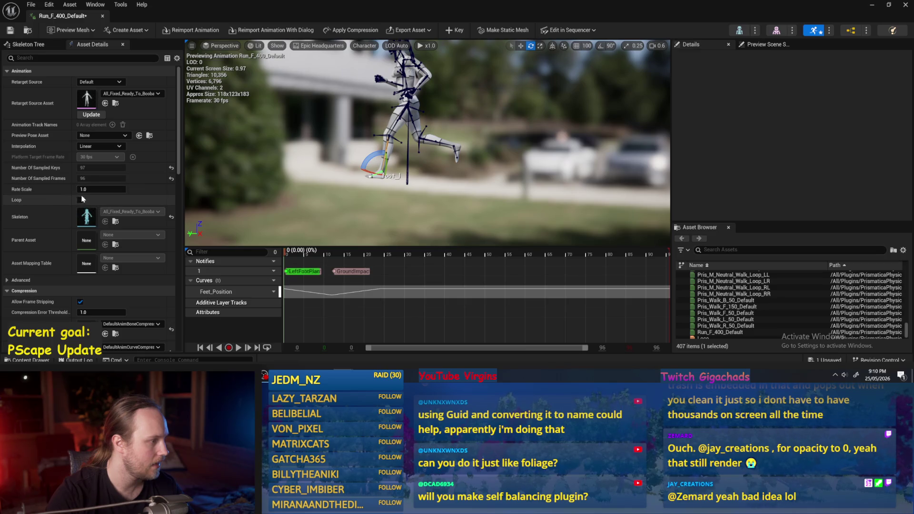
scroll(81, 202, down, 3)
click(81, 163)
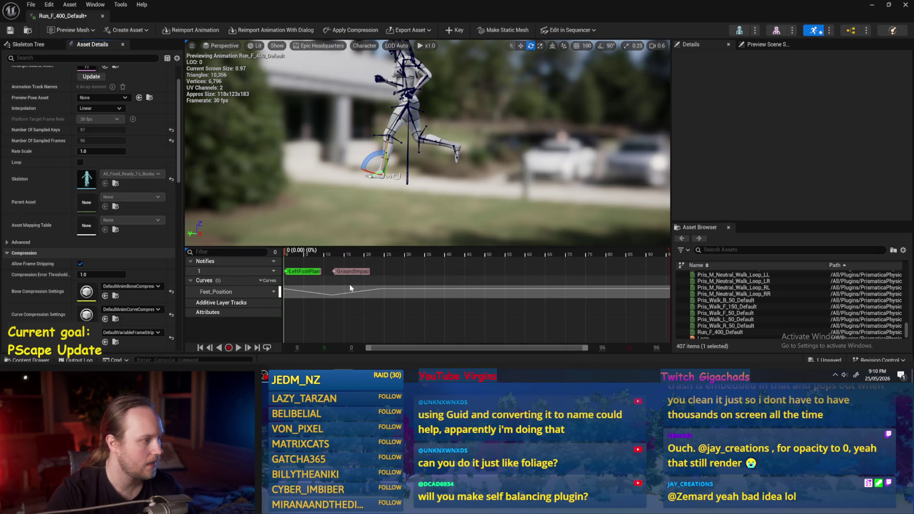
click(367, 290)
key(space)
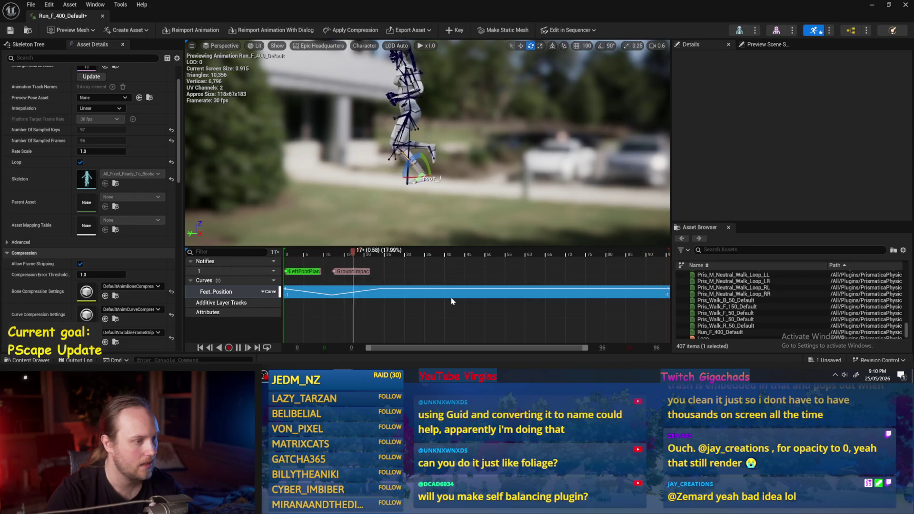
click(103, 16)
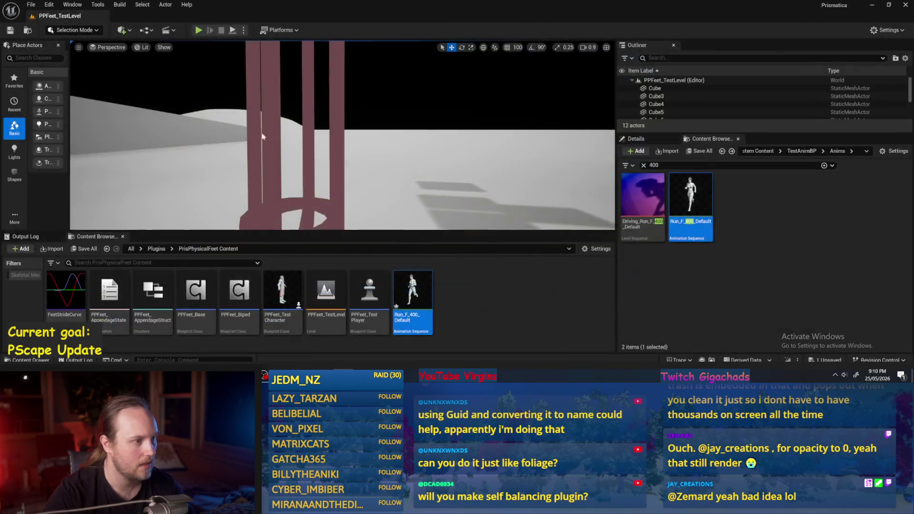
- Force-delete the plugin folder's Run_F_400_Default asset
click(418, 298)
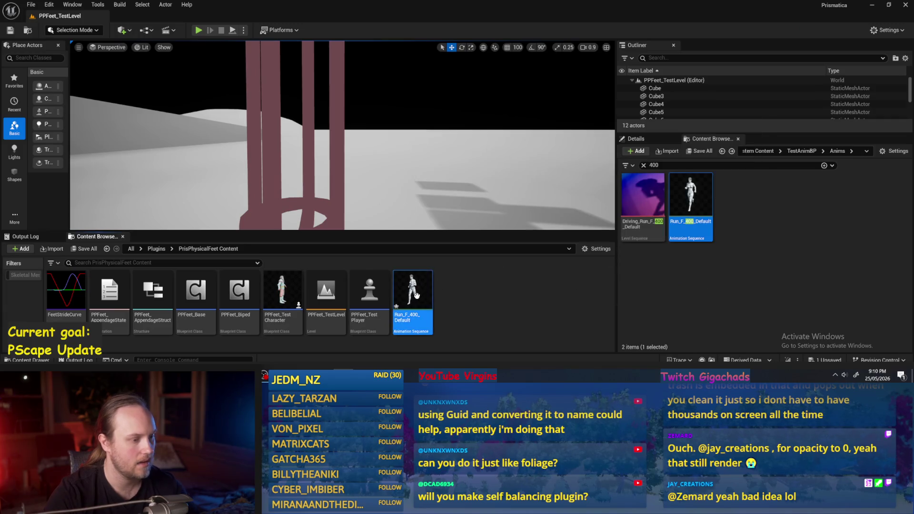
key(Delete)
click(407, 321)
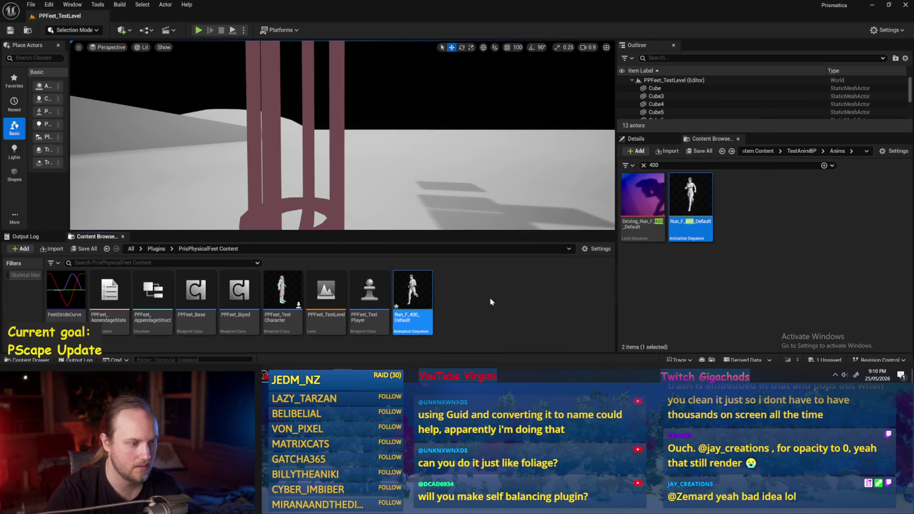
- Copy the original Run_F_400_Default into the plugin folder and open it
mouse_move(691, 200)
mouse_down()
mouse_move(638, 238)
mouse_move(506, 282)
mouse_up()
click(523, 302)
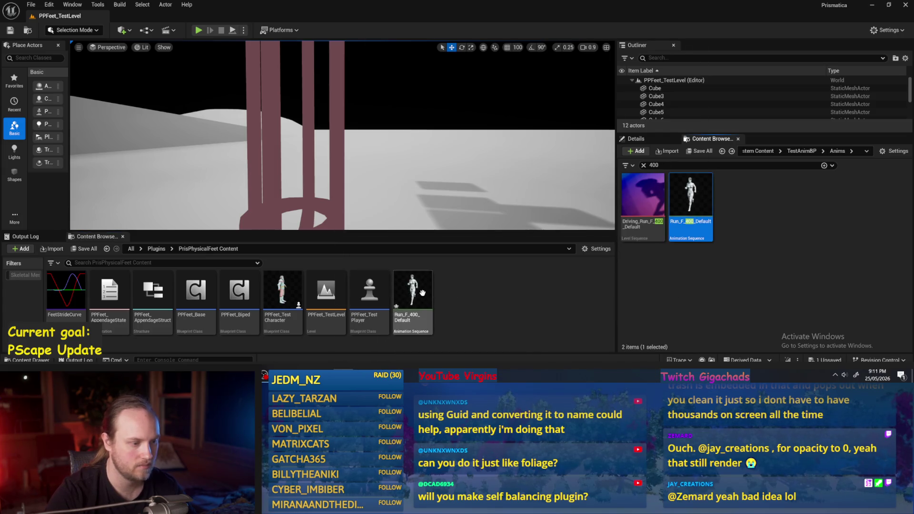
double_click(424, 295)
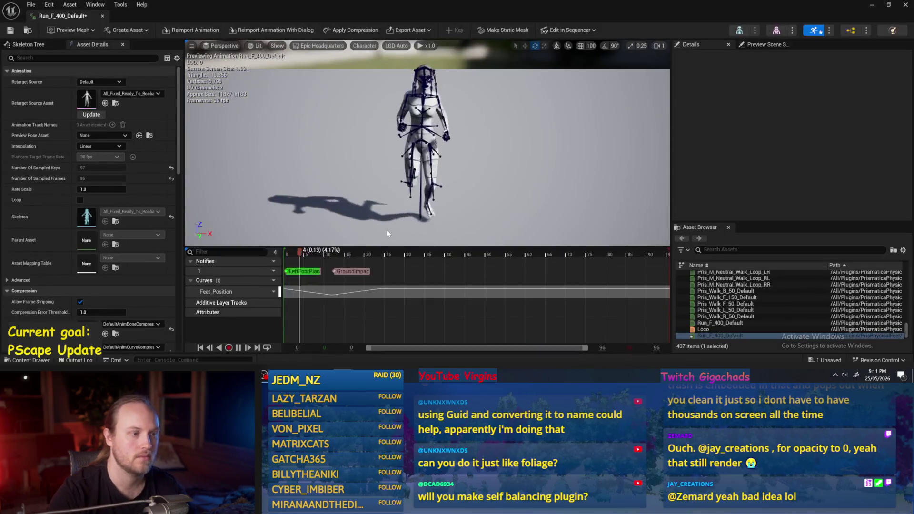
- Remove frame 0 to frame 1 from the start of the copied run
click(286, 260)
right_click(287, 255)
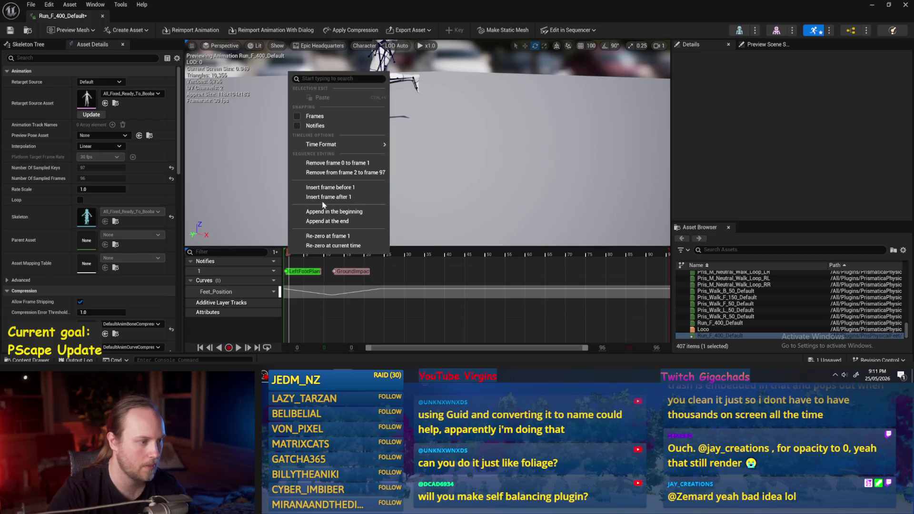
click(336, 163)
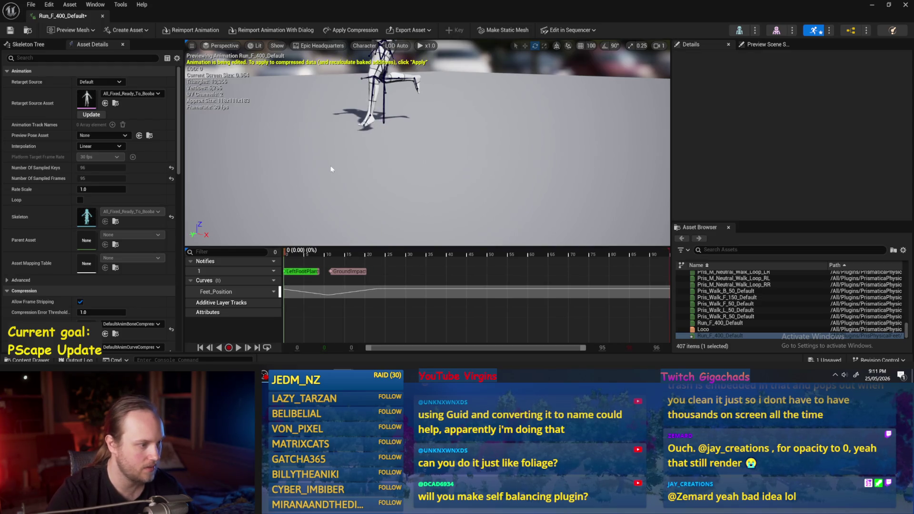
- Remove frames 25 to 96, then play the trimmed stride and dock the editor right
mouse_move(303, 256)
mouse_down()
mouse_move(376, 256)
mouse_move(284, 256)
mouse_move(388, 256)
mouse_up()
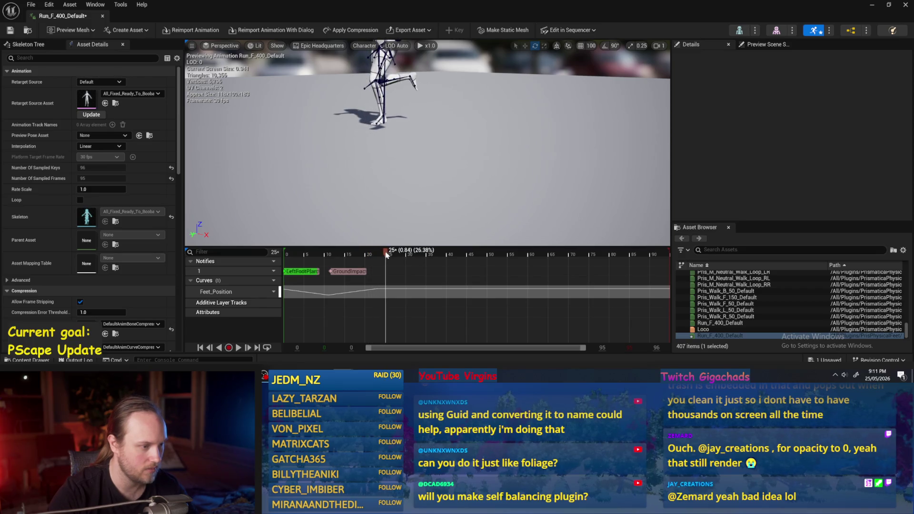
right_click(387, 256)
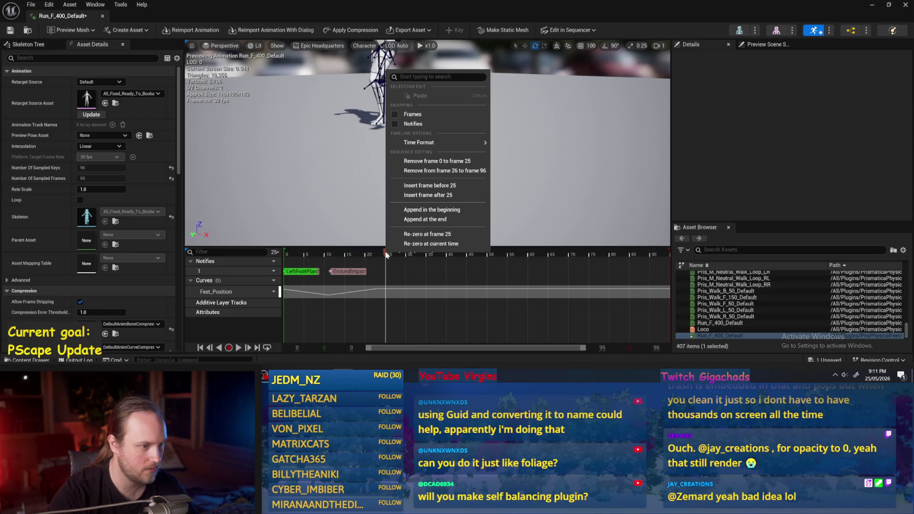
click(387, 255)
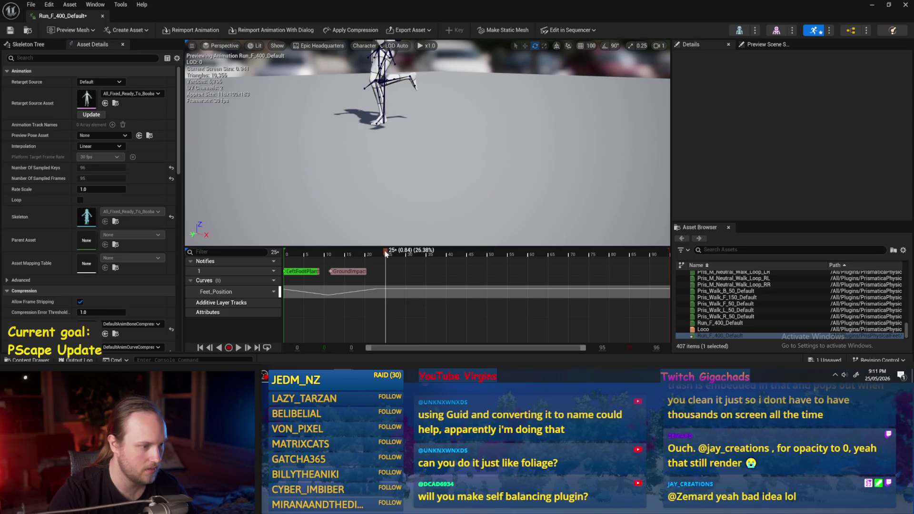
drag(385, 253, 384, 253)
right_click(384, 253)
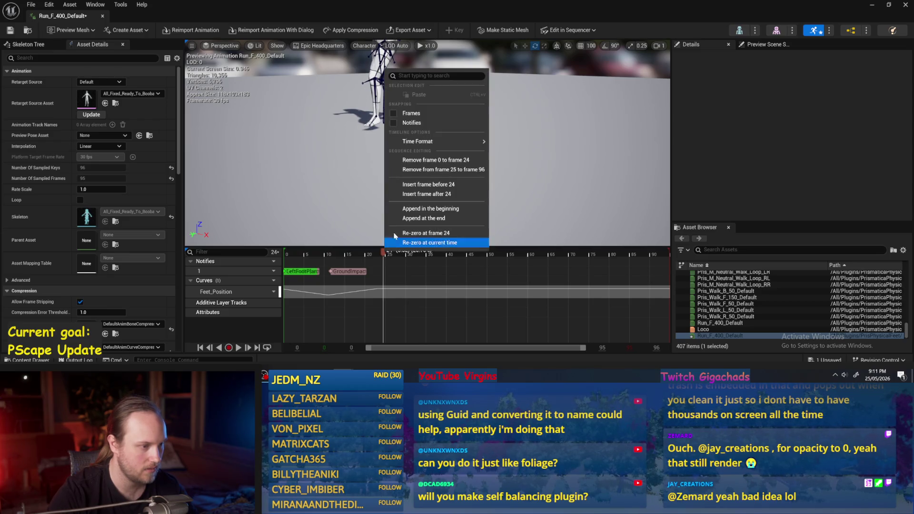
click(459, 175)
key(space)
key(f)
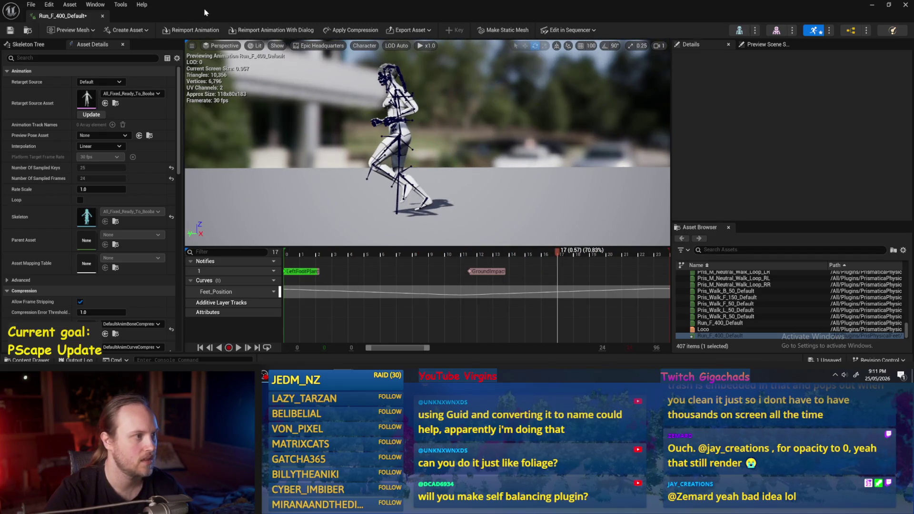
key(super+Right)
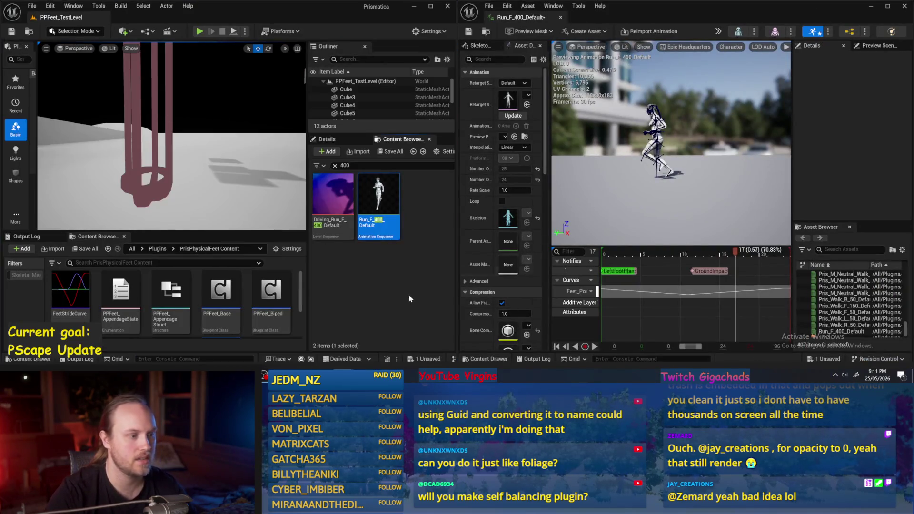
- Deselect the run animation and clear the '400' search so all animations are listed
click(380, 263)
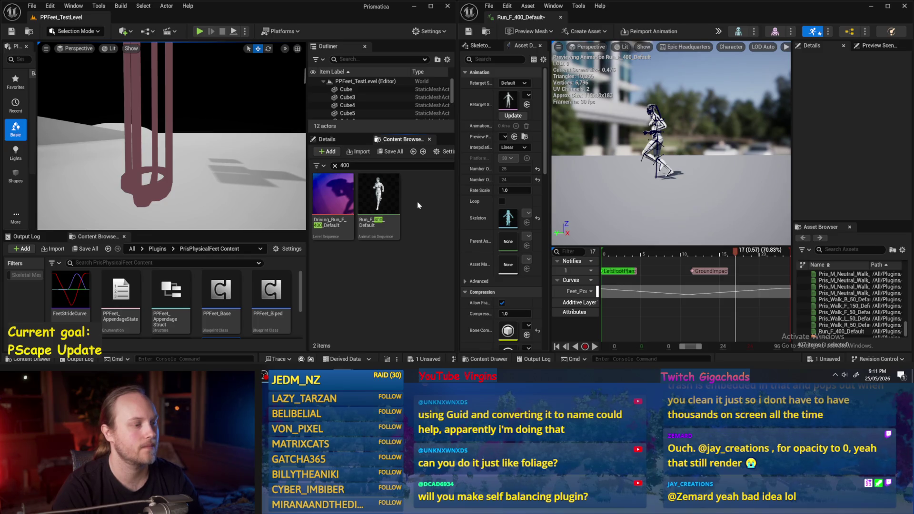
click(335, 166)
scroll(406, 271, down, 3)
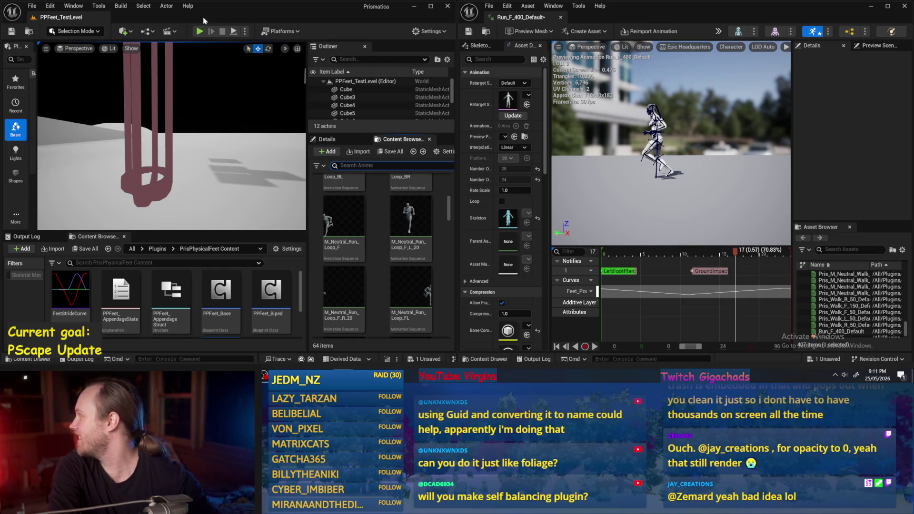
scroll(415, 258, down, 5)
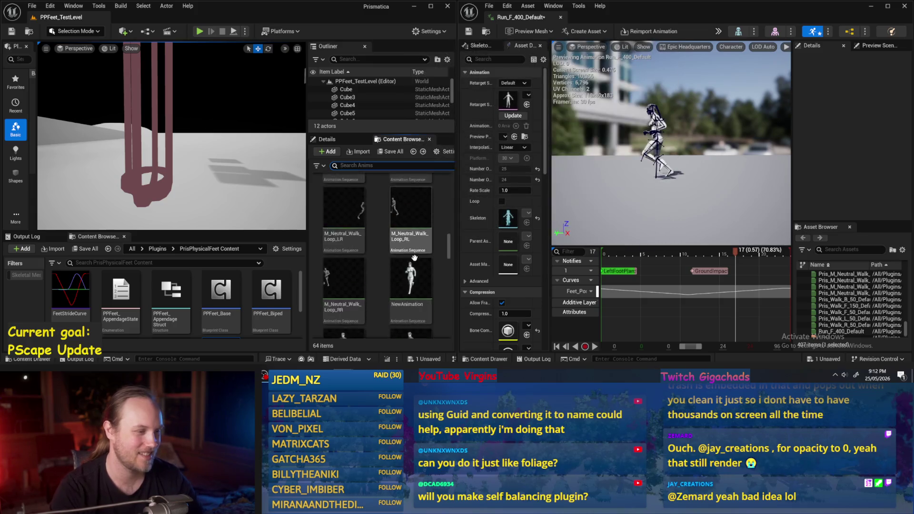
- Check object details, return to the animation asset list, and widen the level viewport
click(327, 139)
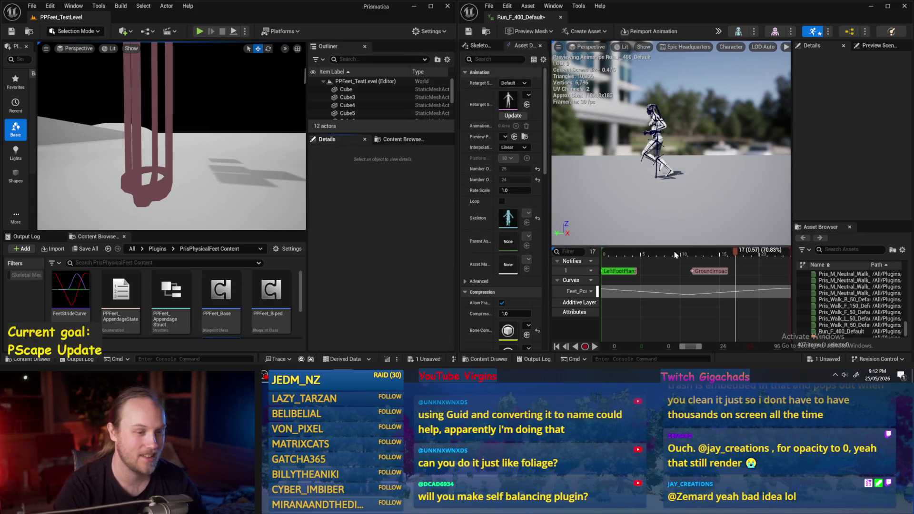
scroll(671, 143, up, 2)
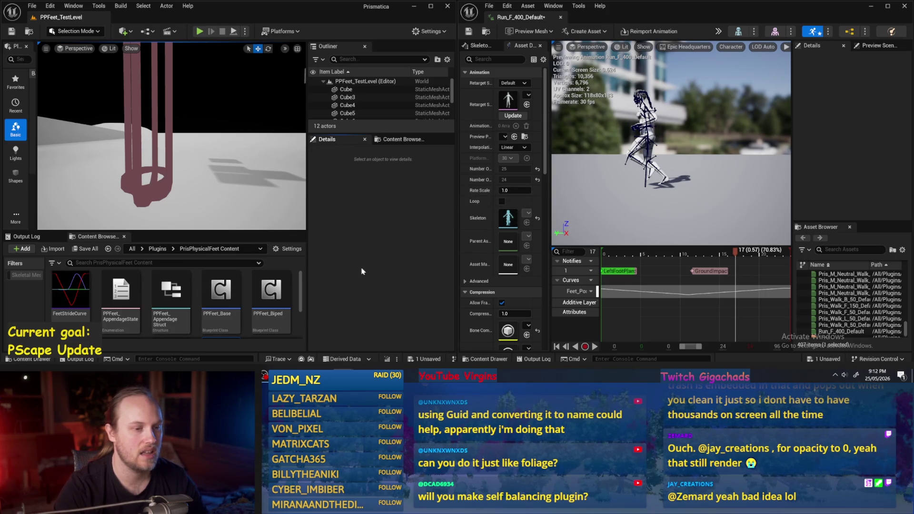
click(383, 141)
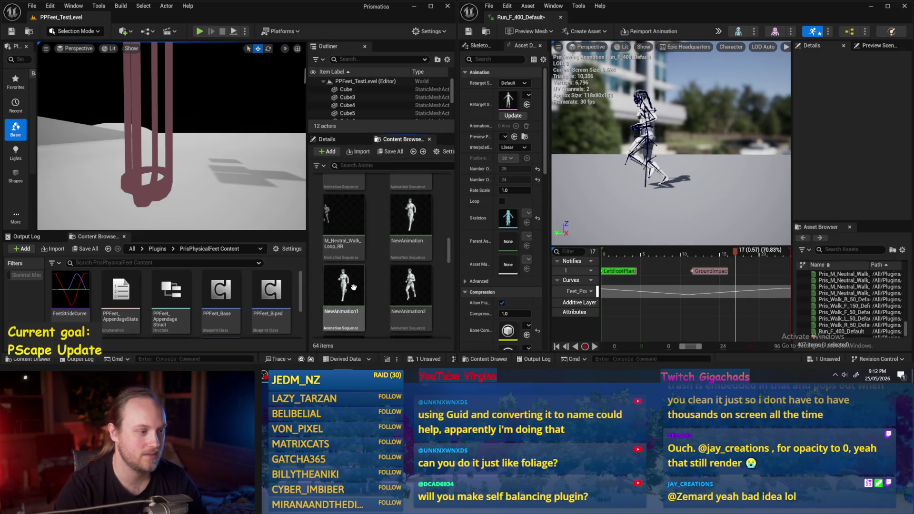
scroll(360, 266, down, 2)
scroll(359, 266, down, 2)
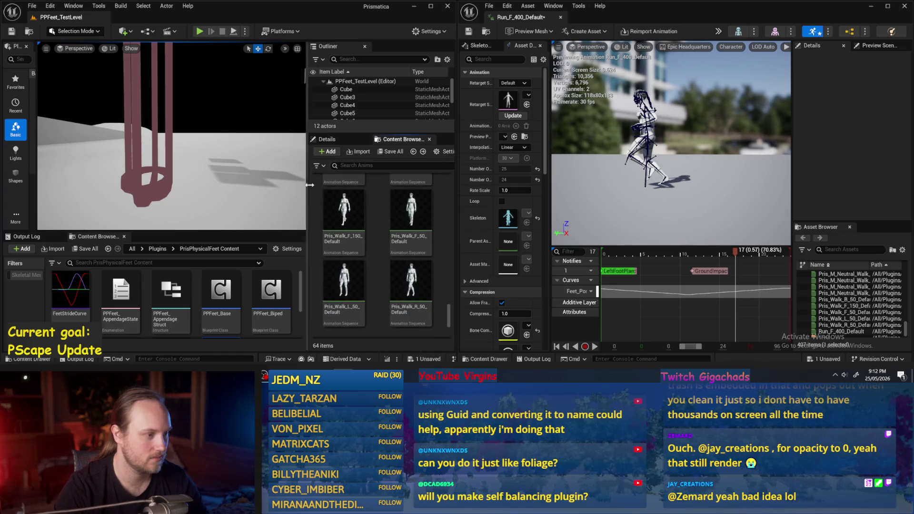
drag(306, 178, 407, 180)
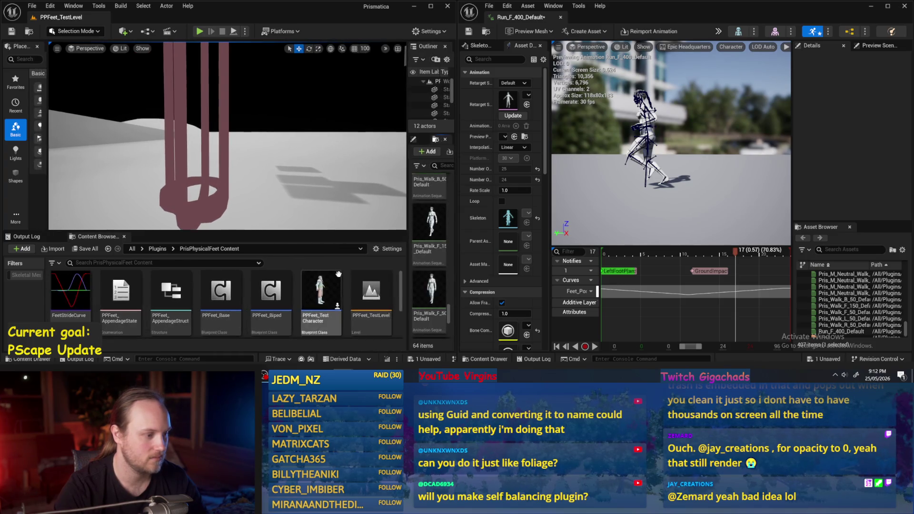
- Create a CurveVector asset via Miscellaneous > Curve and name it PPFeet_StrideLocation
scroll(262, 302, down, 3)
right_click(184, 308)
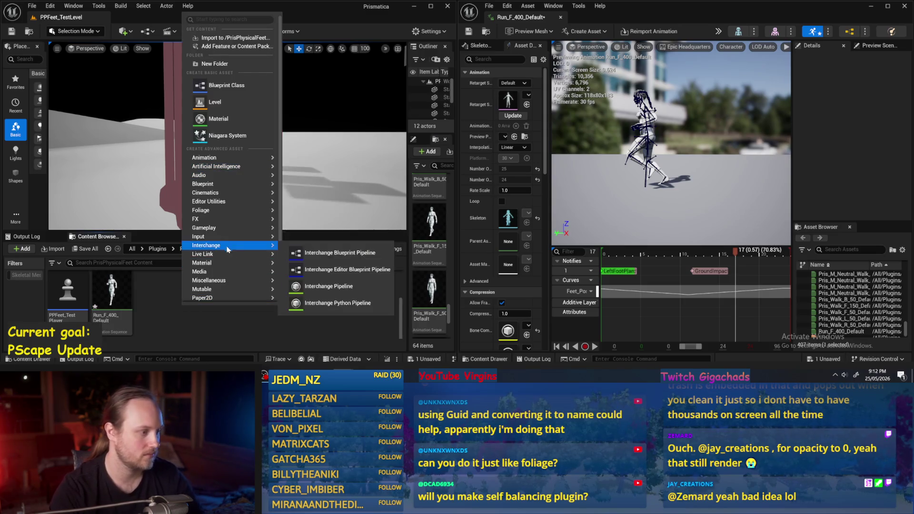
mouse_move(220, 284)
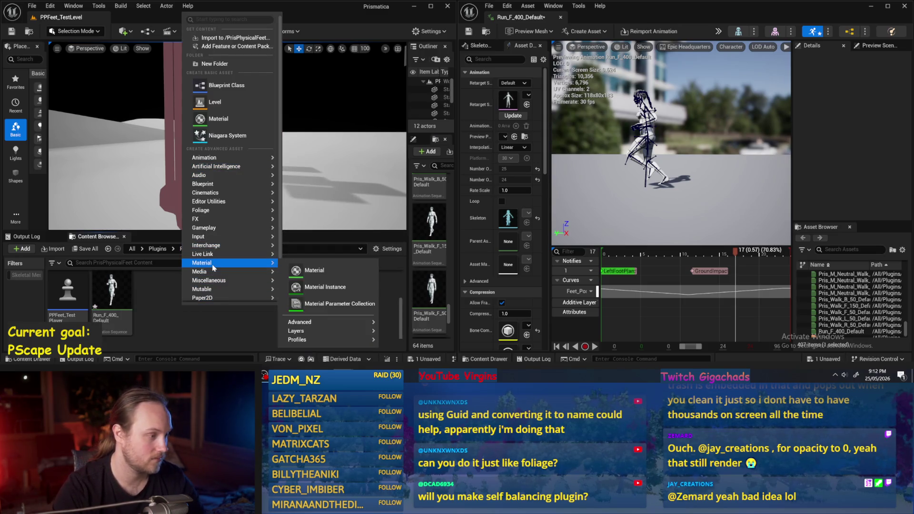
mouse_move(227, 193)
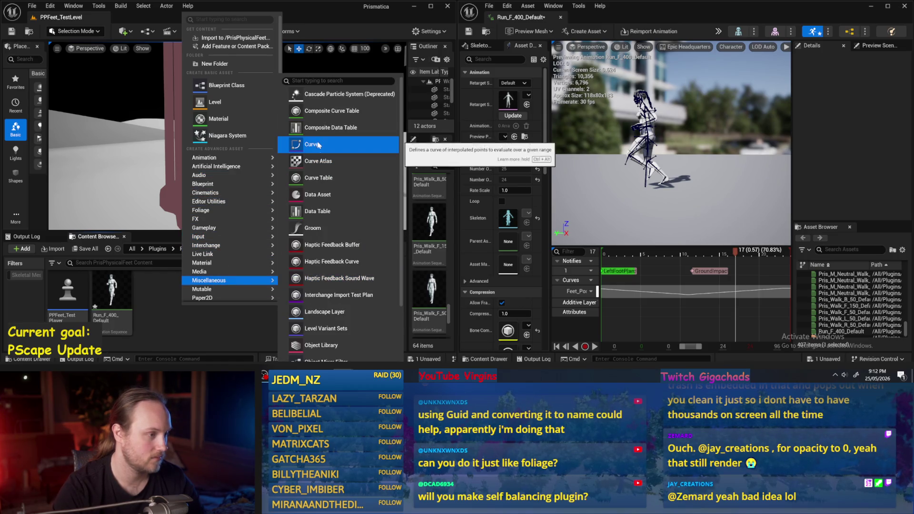
scroll(319, 150, down, 2)
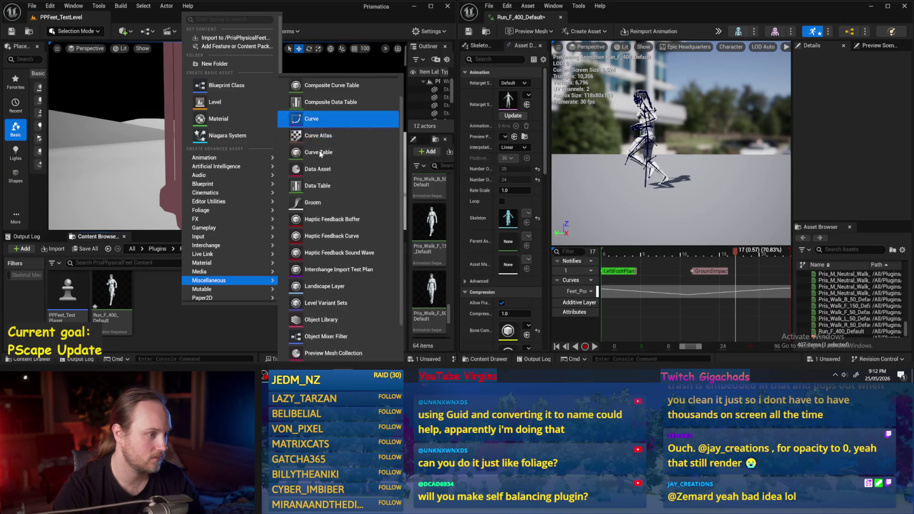
scroll(348, 164, down, 2)
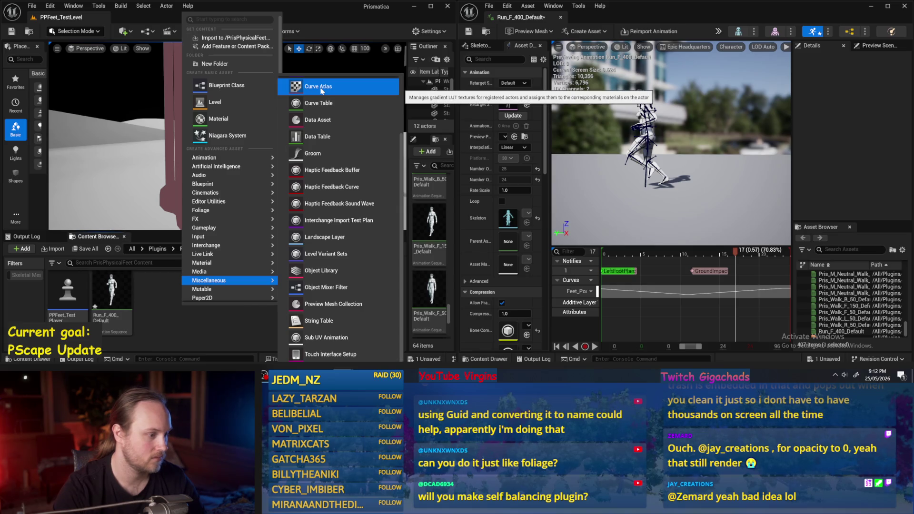
scroll(334, 124, up, 1)
click(332, 145)
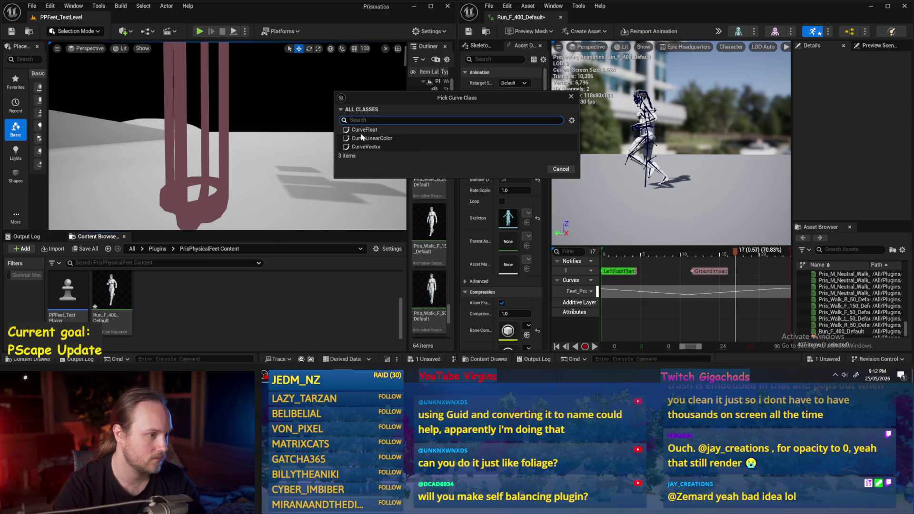
click(365, 147)
click(524, 167)
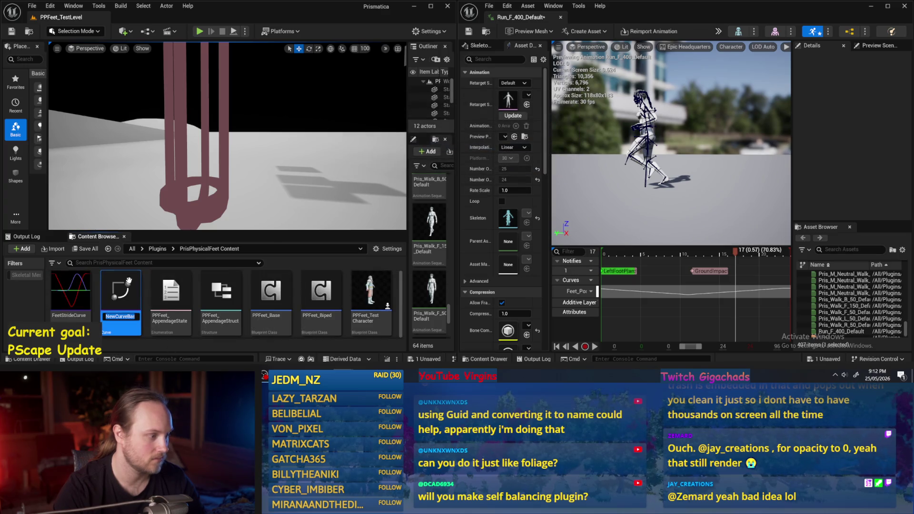
text(PPFeet_)
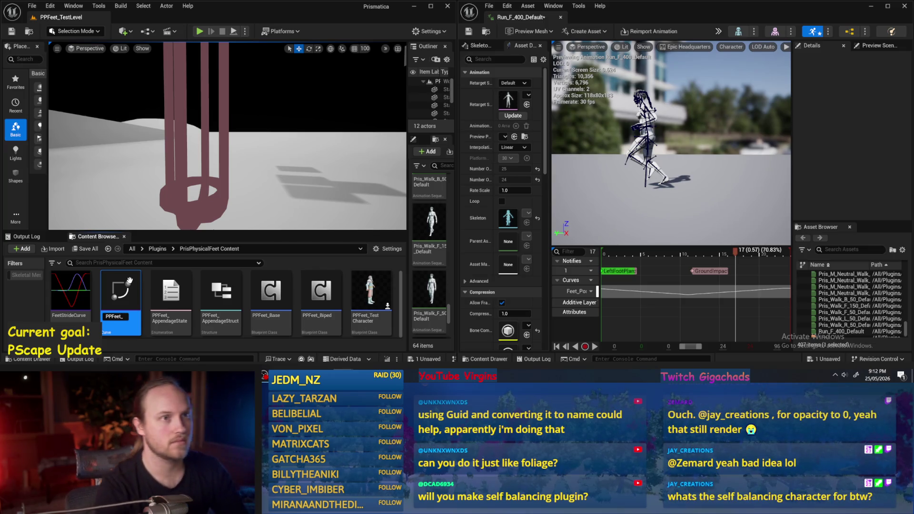
text(Stride)
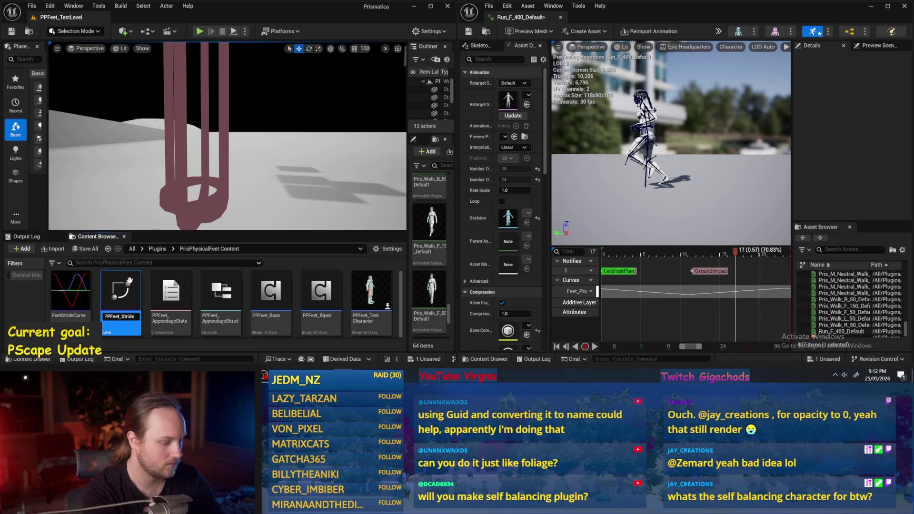
text(Location)
key(Return)
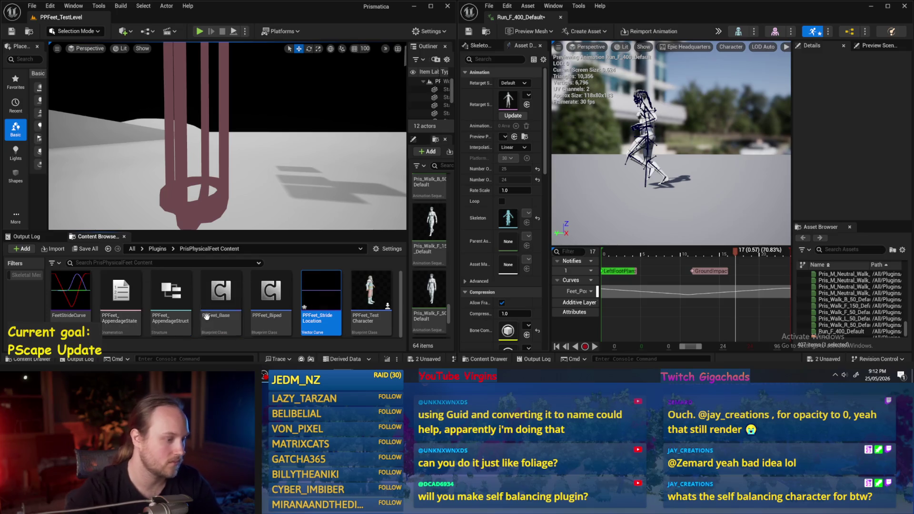
- Enlarge the asset area below the viewport and clear the asset selection
scroll(330, 290, down, 2)
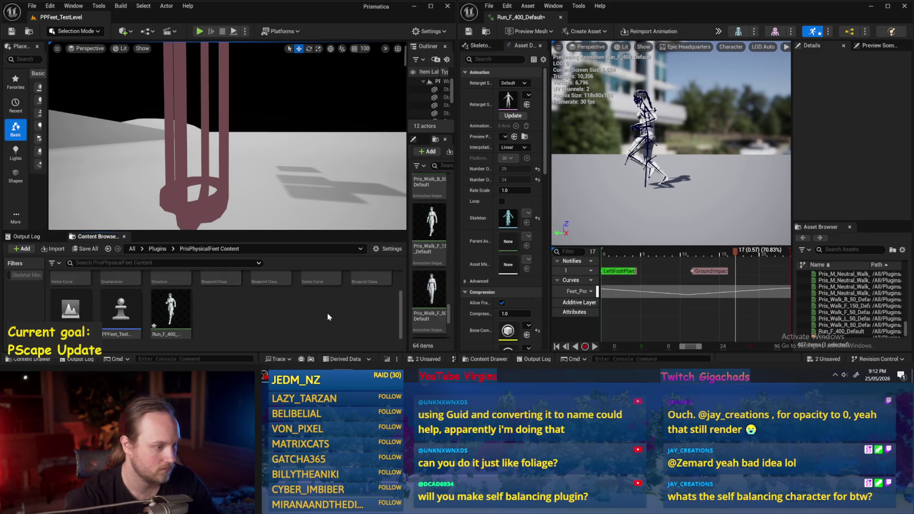
scroll(328, 315, up, 2)
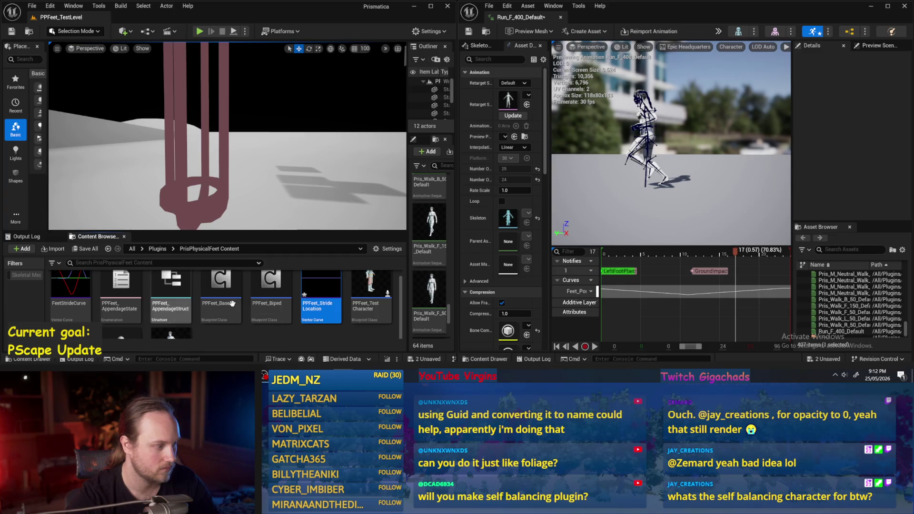
drag(307, 231, 306, 178)
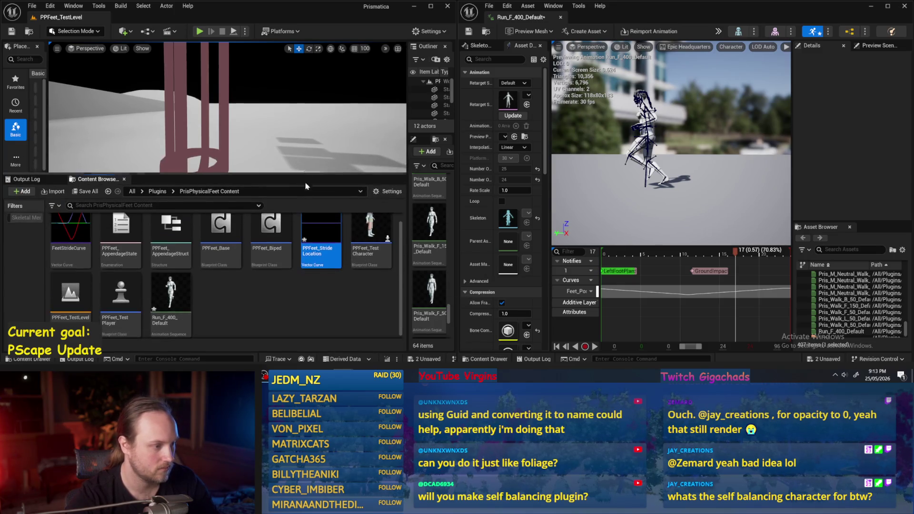
scroll(338, 298, up, 1)
click(338, 298)
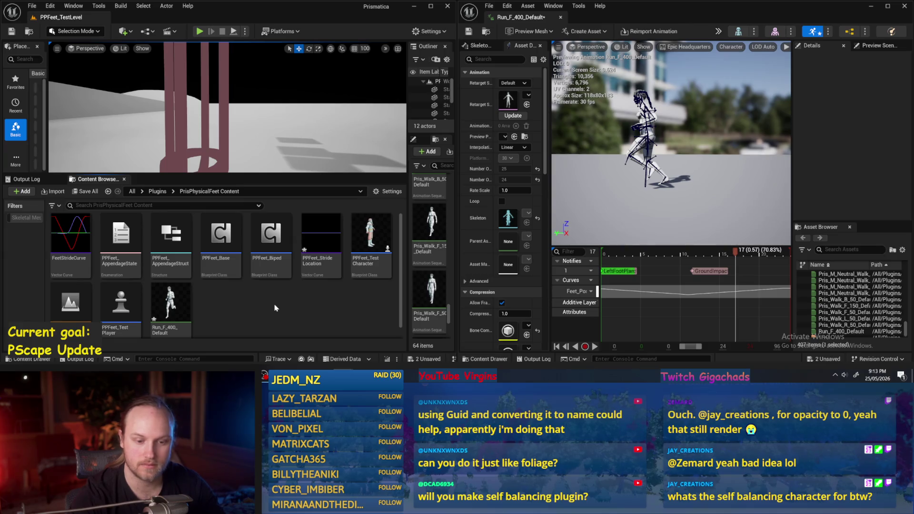
- Select the left foot bone to inspect its transform
scroll(265, 309, down, 1)
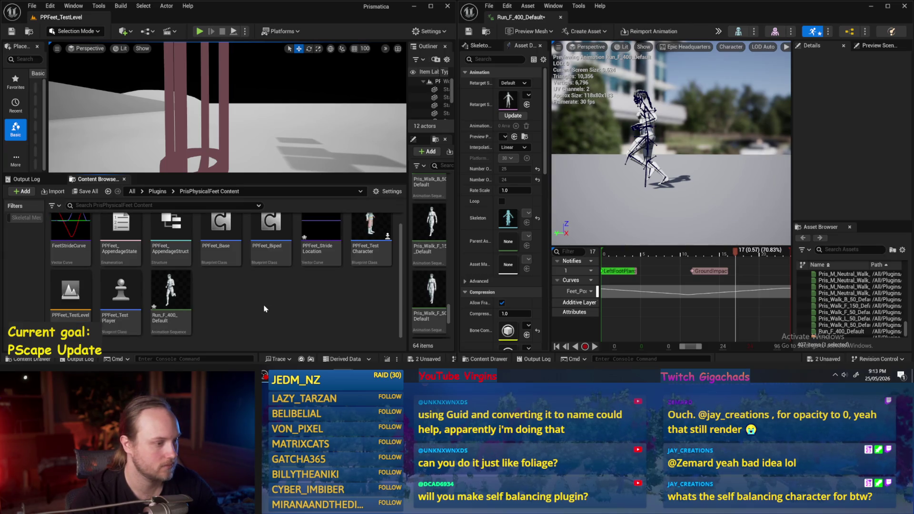
scroll(266, 309, up, 1)
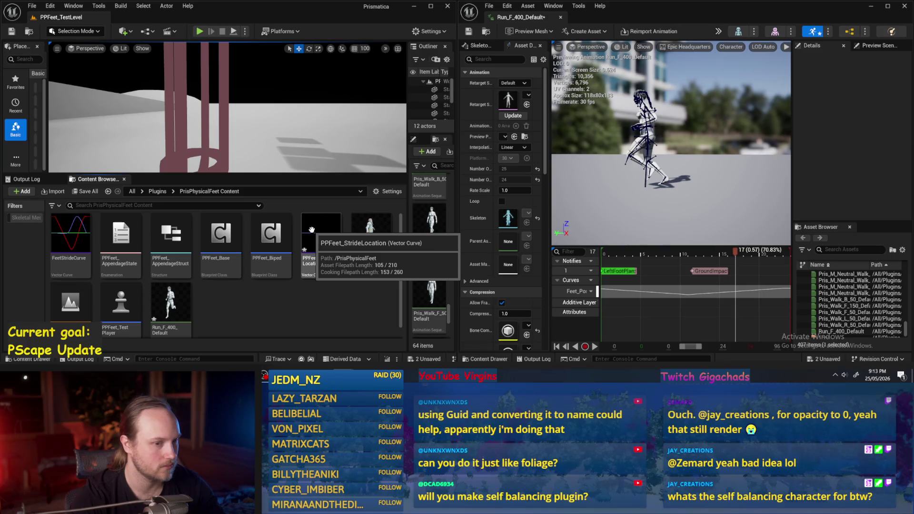
scroll(604, 204, up, 4)
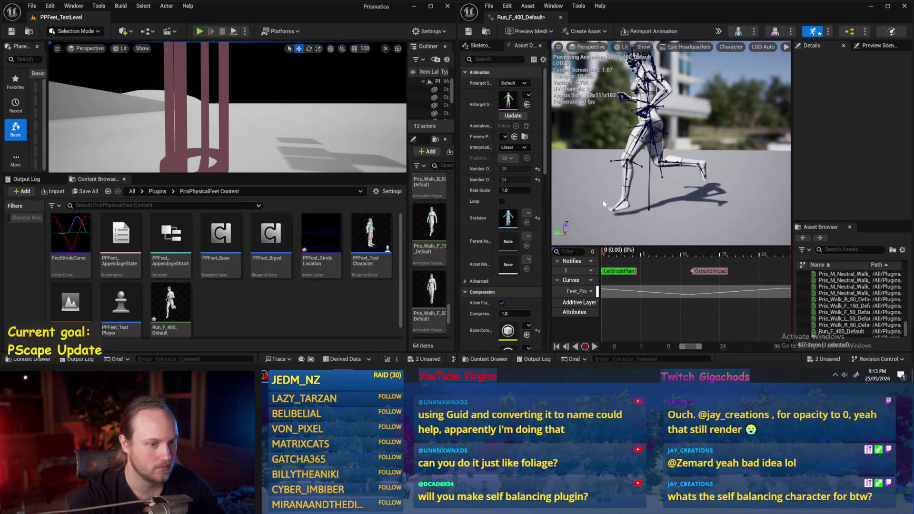
click(603, 204)
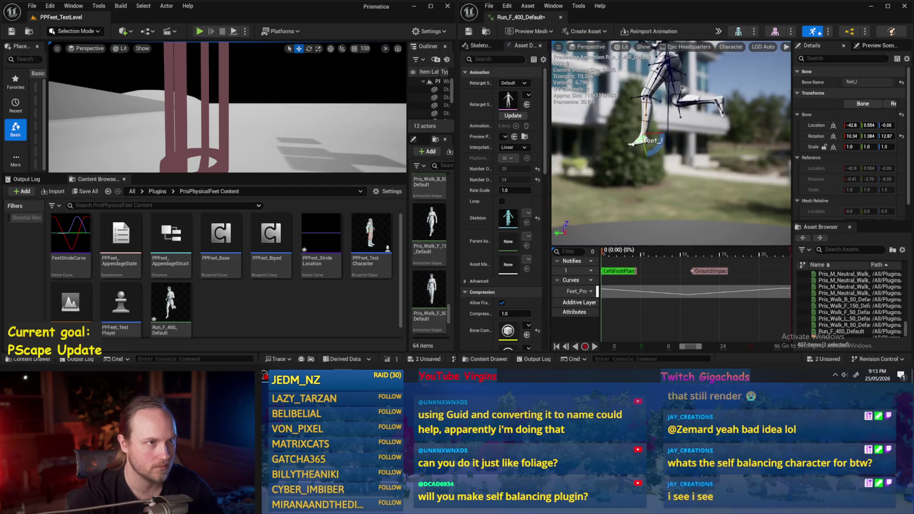
scroll(693, 207, up, 1)
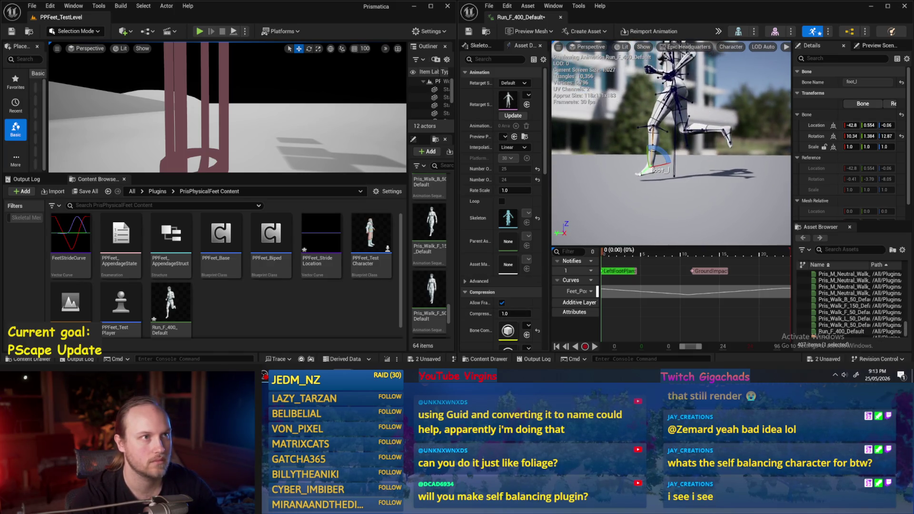
- Open the PPFeet_StrideLocation curve asset from the Content Browser
click(299, 303)
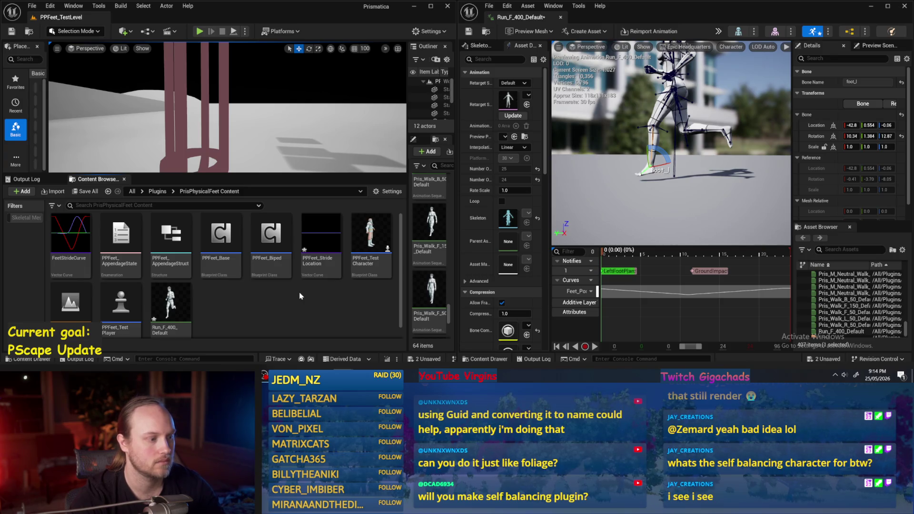
click(328, 238)
double_click(329, 242)
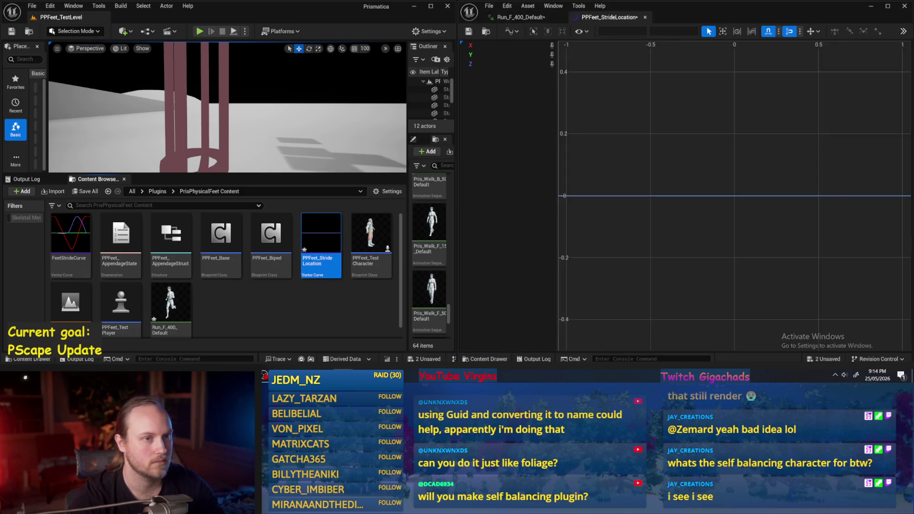
- Maximize the curve editor, dock Run_F_400_Default on the right half, and widen the bone details
mouse_move(677, 12)
mouse_down()
mouse_move(302, 95)
mouse_move(332, 115)
mouse_move(401, 104)
mouse_up()
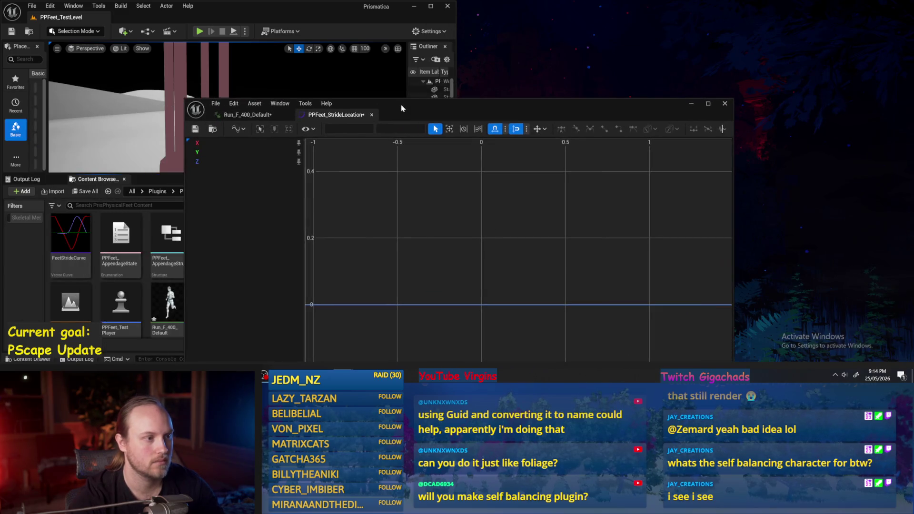
double_click(401, 104)
click(64, 16)
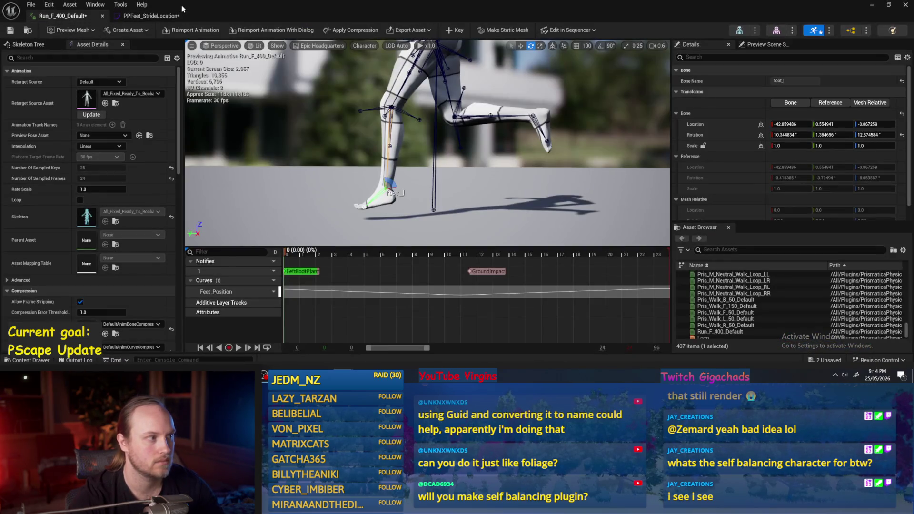
mouse_move(182, 9)
mouse_down()
mouse_move(548, 31)
mouse_move(910, 107)
mouse_up()
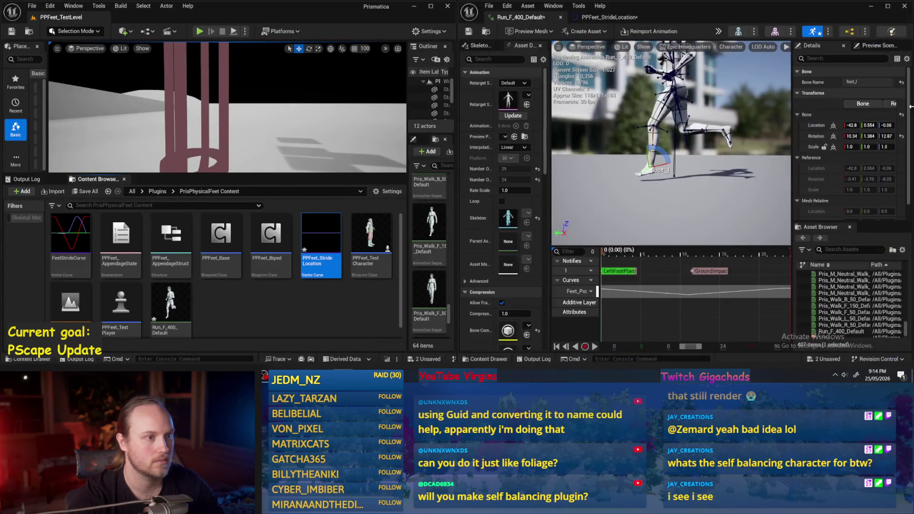
mouse_move(609, 17)
mouse_down()
mouse_move(599, 28)
mouse_move(177, 66)
mouse_move(142, 22)
mouse_move(124, 18)
mouse_up()
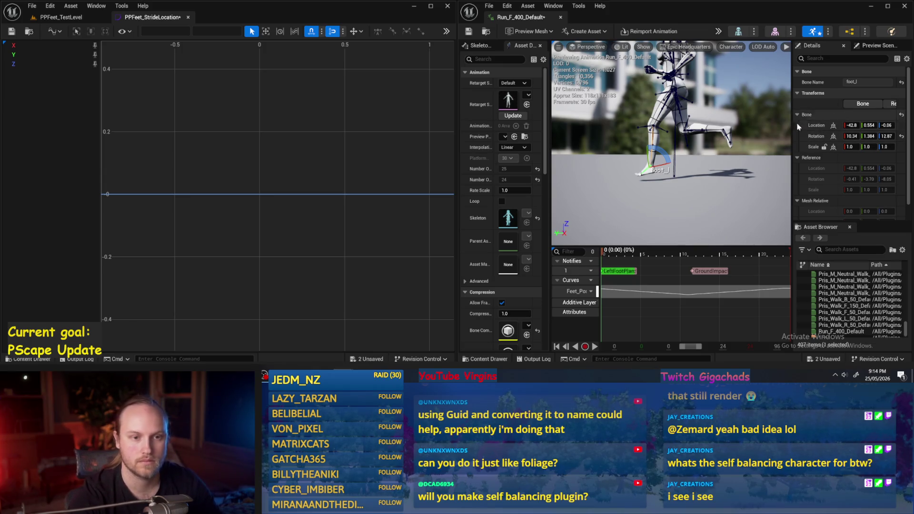
drag(792, 129, 728, 131)
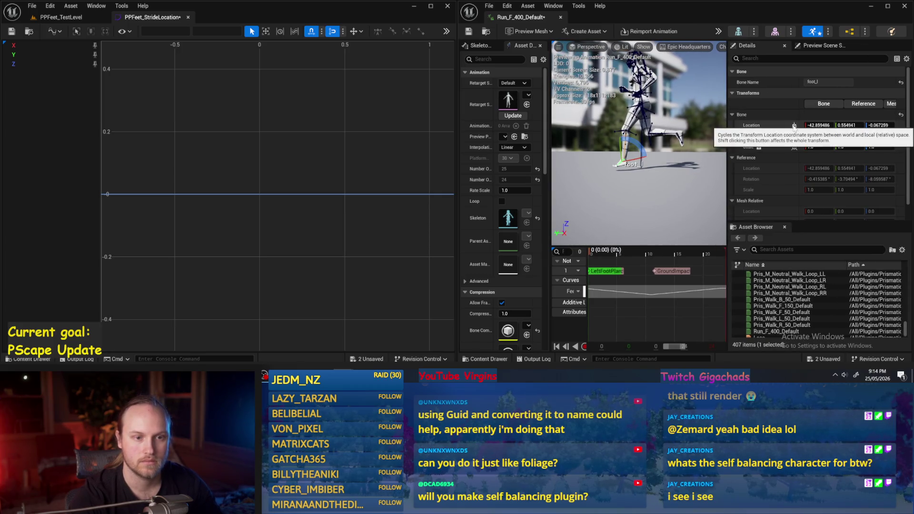
- Set foot_l Location to world space with Z 0, then undo it and the earlier crop
click(794, 126)
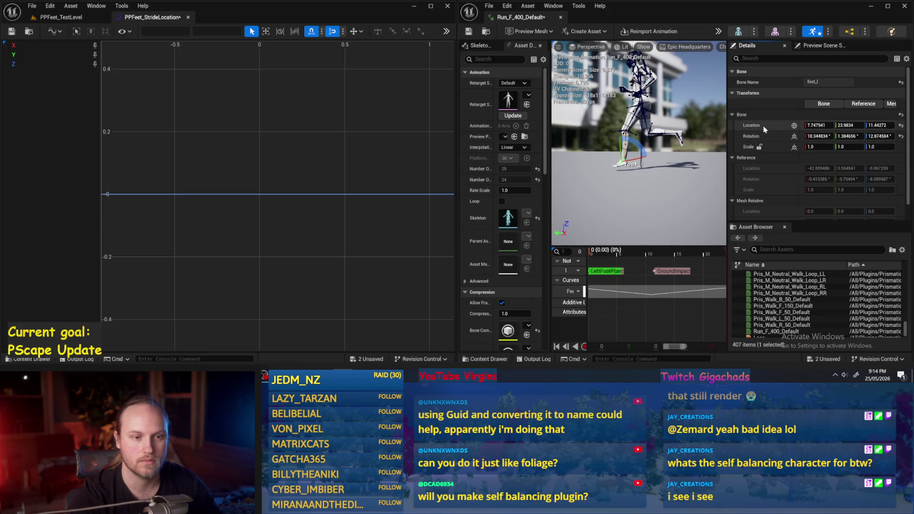
click(879, 125)
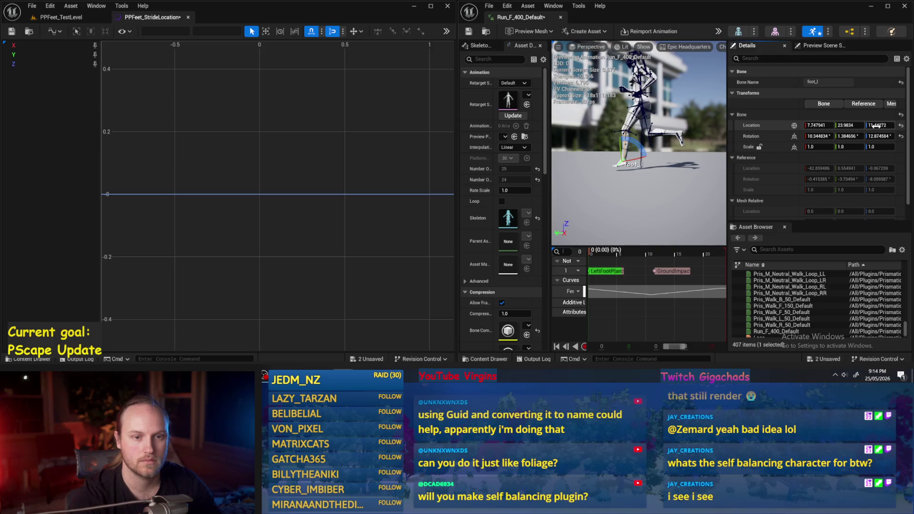
text(0)
key(Return)
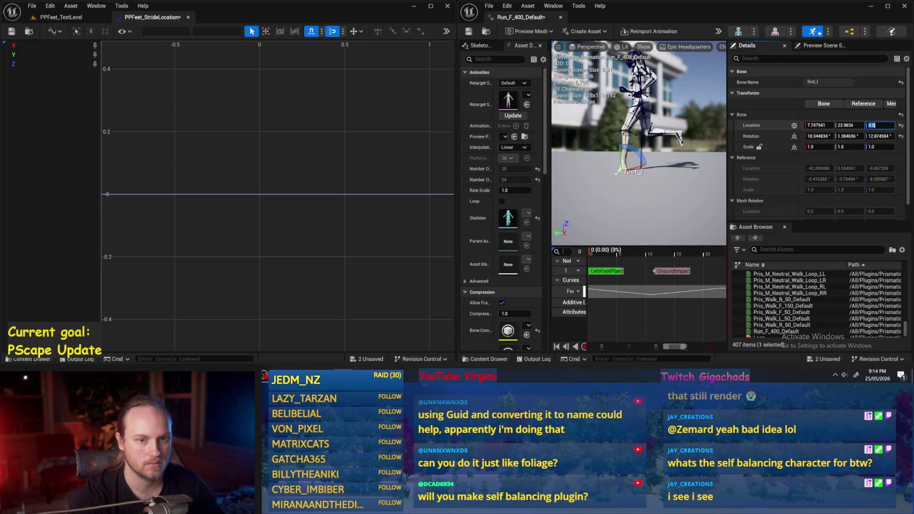
click(763, 106)
key(ctrl+z)
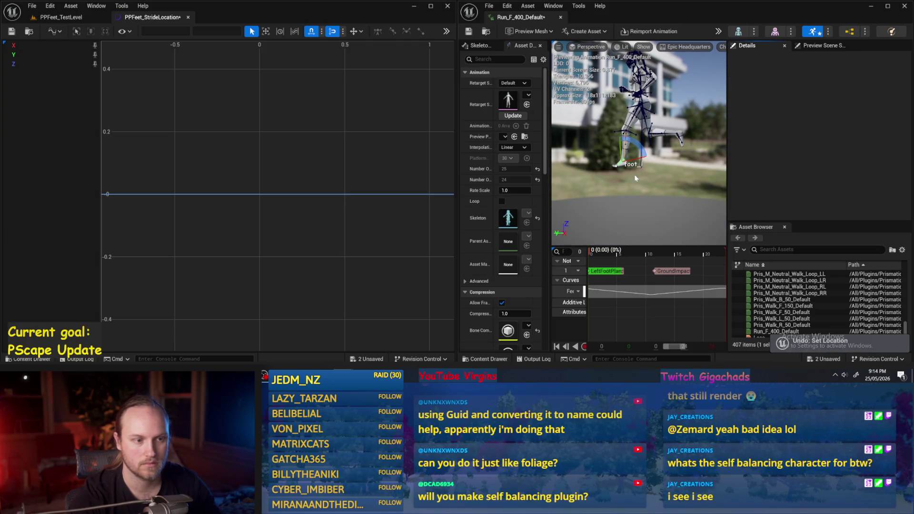
key(ctrl+z)
key(ctrl+z)
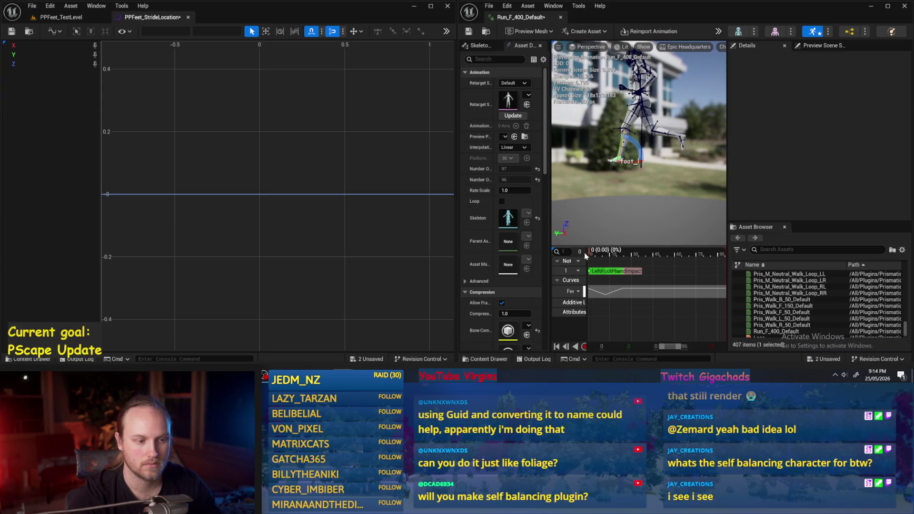
- Reselect foot_l, jump to frame 23, and orbit the preview camera
click(616, 157)
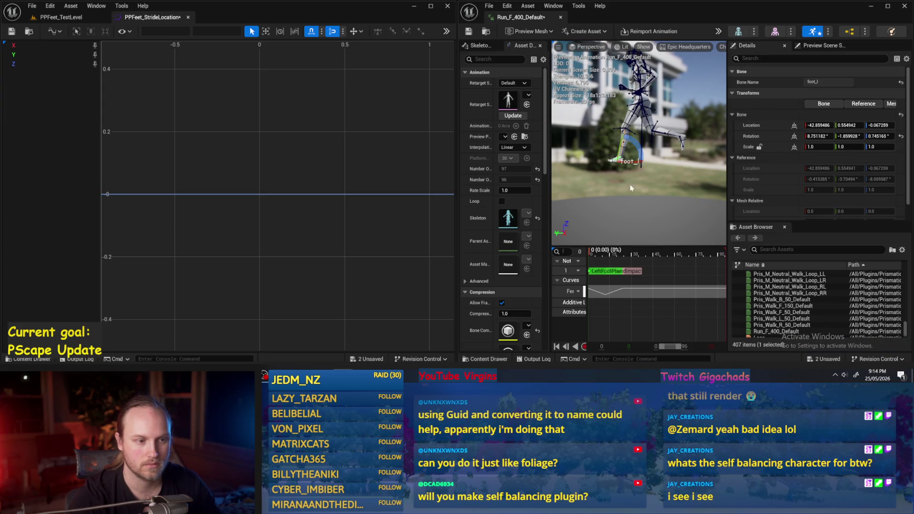
scroll(637, 164, up, 5)
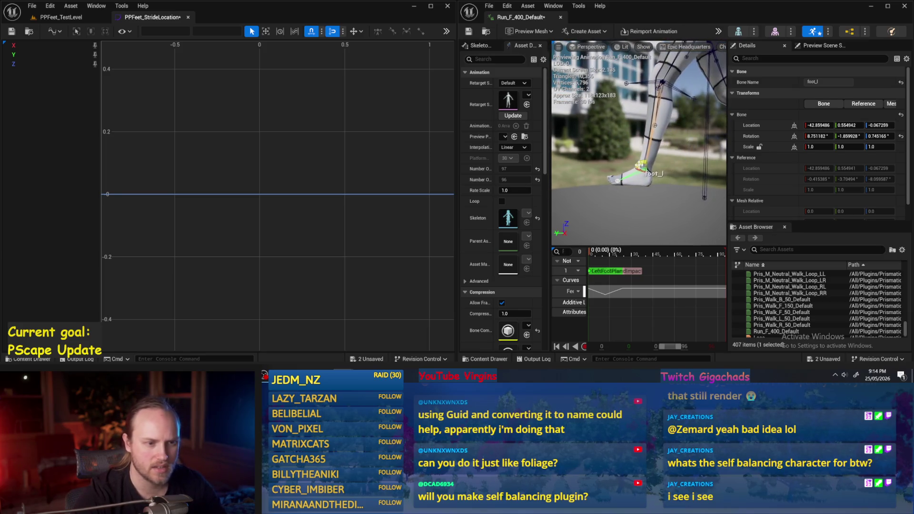
scroll(637, 164, down, 5)
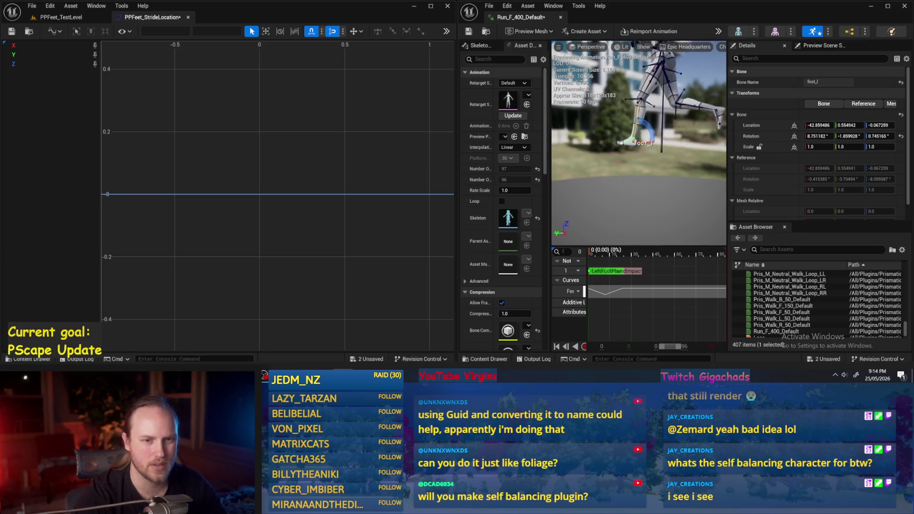
scroll(638, 164, down, 2)
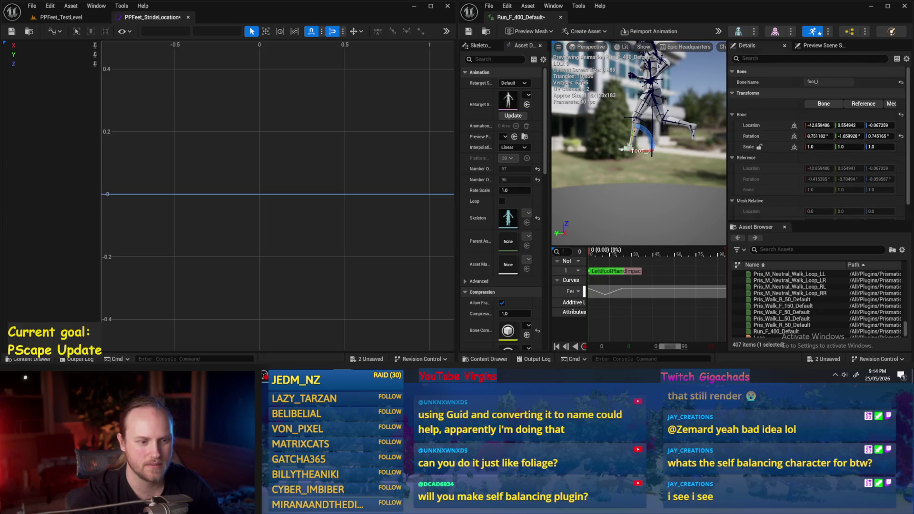
click(622, 253)
drag(595, 215, 612, 214)
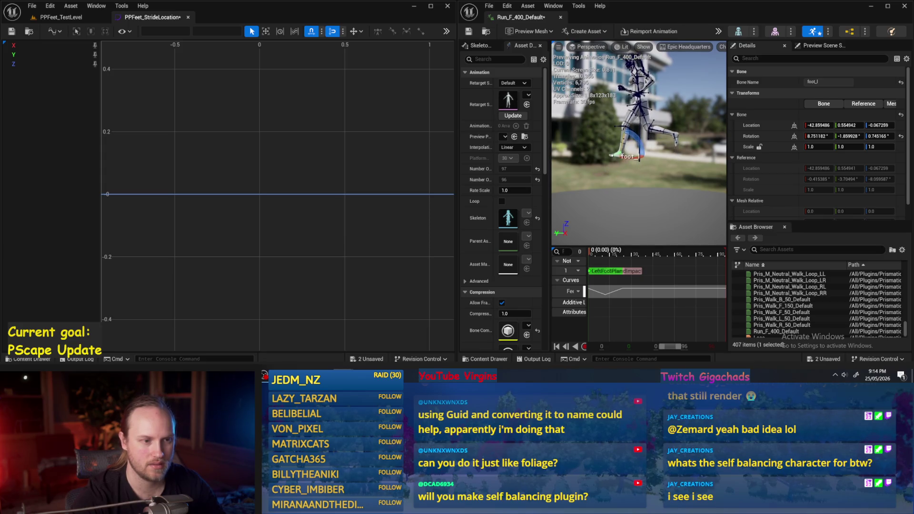
- Orbit to a front view, close the Run_F_400_Default editor, and return to PPFeet_TestLevel
mouse_move(612, 214)
mouse_down()
mouse_move(646, 214)
mouse_move(645, 142)
mouse_move(673, 167)
mouse_move(673, 184)
mouse_up()
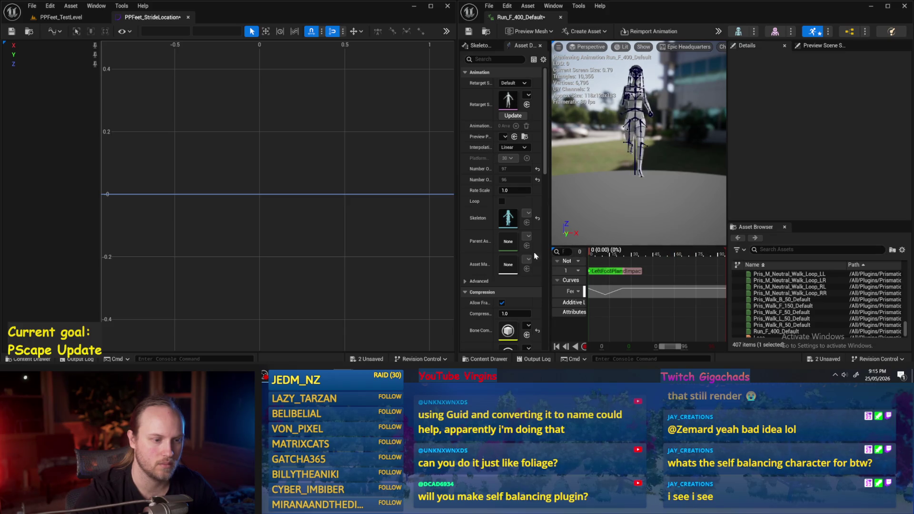
drag(726, 165, 852, 166)
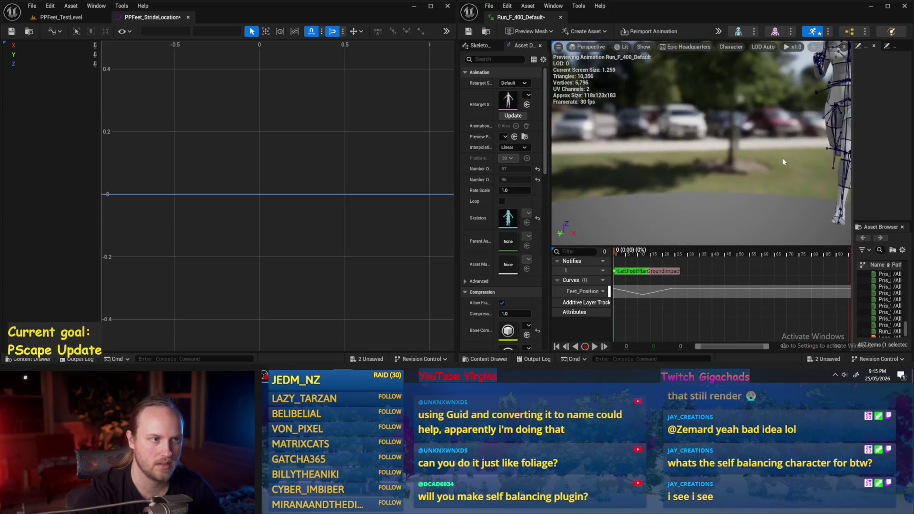
click(906, 7)
click(432, 6)
click(59, 17)
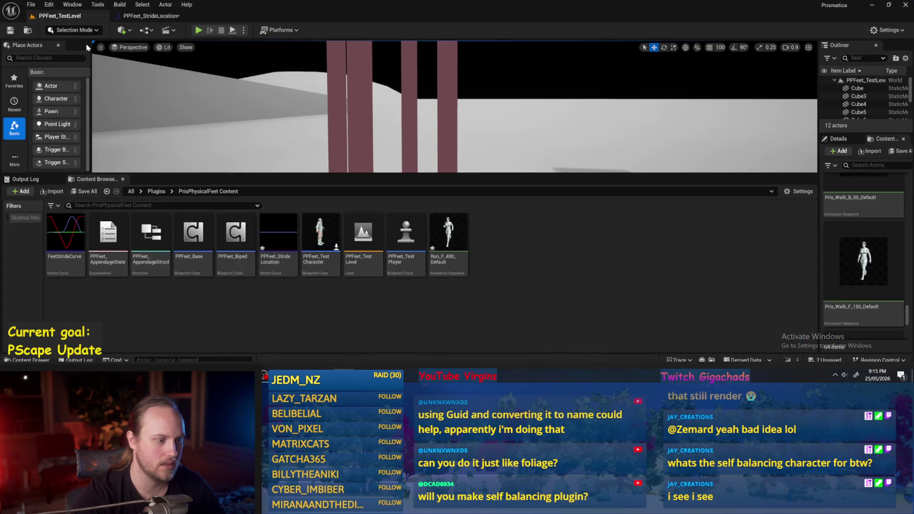
- Reopen Run_F_400_Default and remove frames 25 to 96, leaving a single 24-frame stride
click(461, 231)
double_click(448, 233)
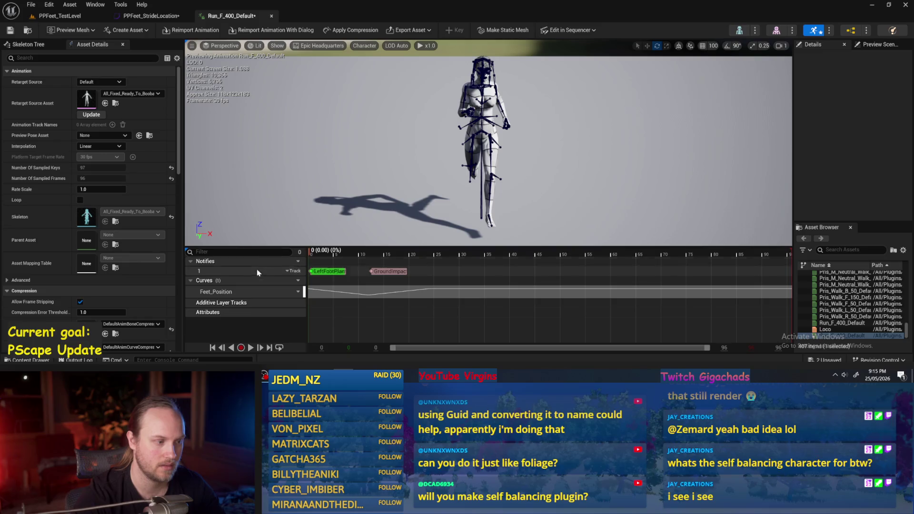
click(434, 255)
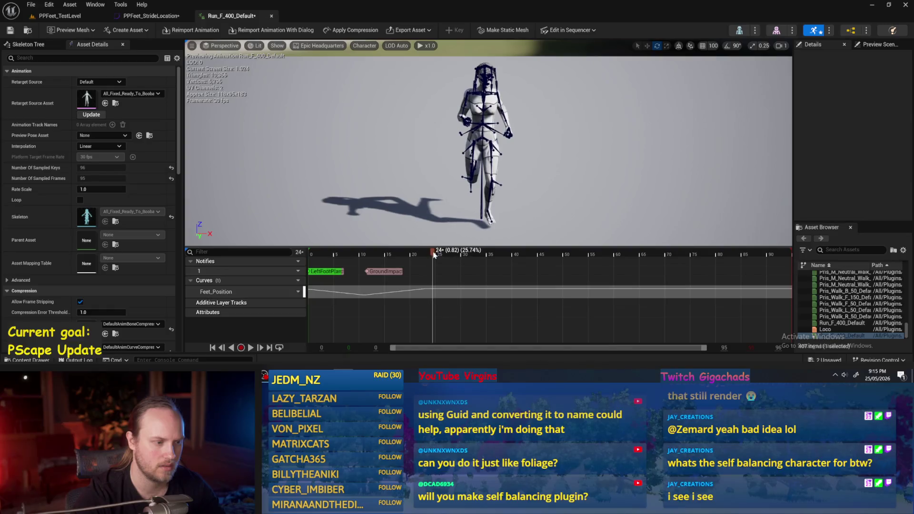
right_click(434, 254)
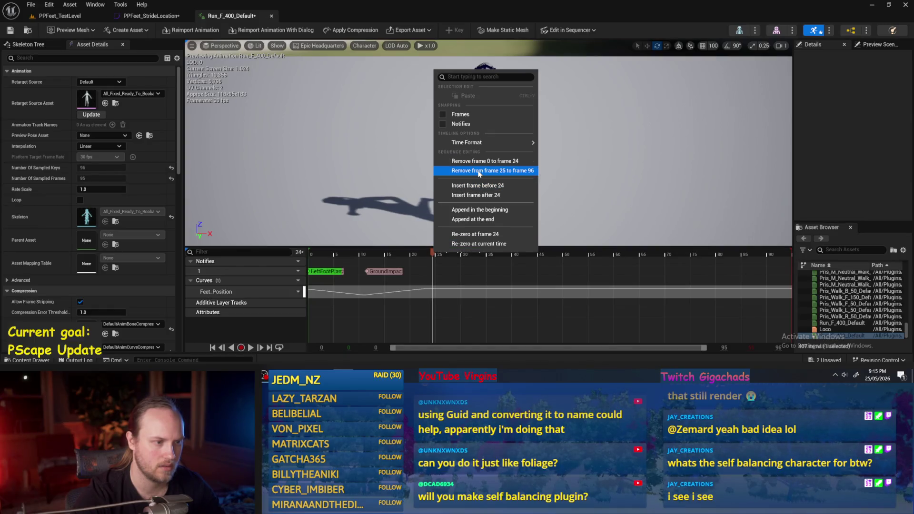
click(479, 172)
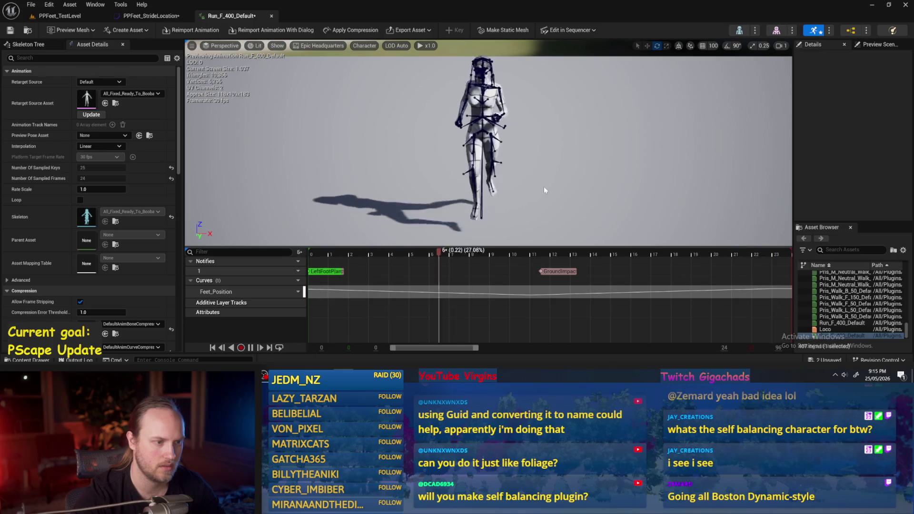
mouse_move(543, 187)
mouse_down()
mouse_move(448, 174)
mouse_move(445, 185)
mouse_move(572, 182)
mouse_up()
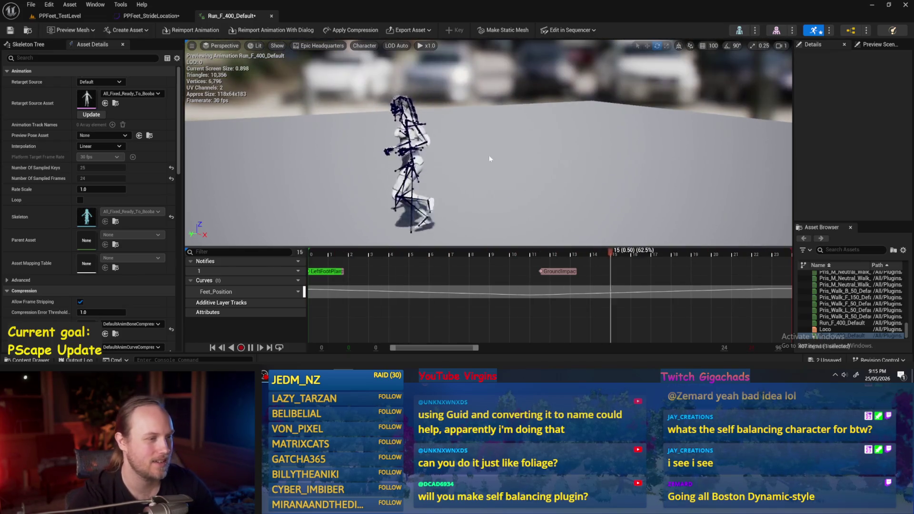
drag(246, 105, 305, 107)
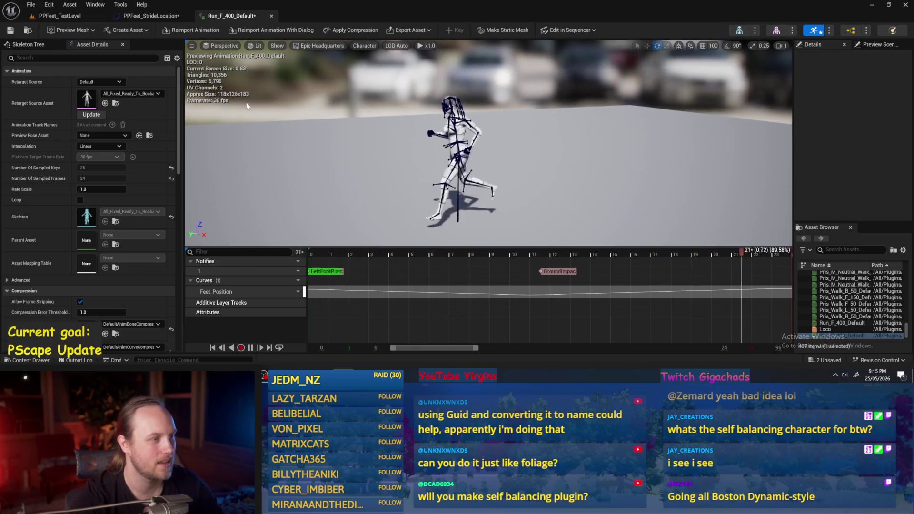
key(super+d)
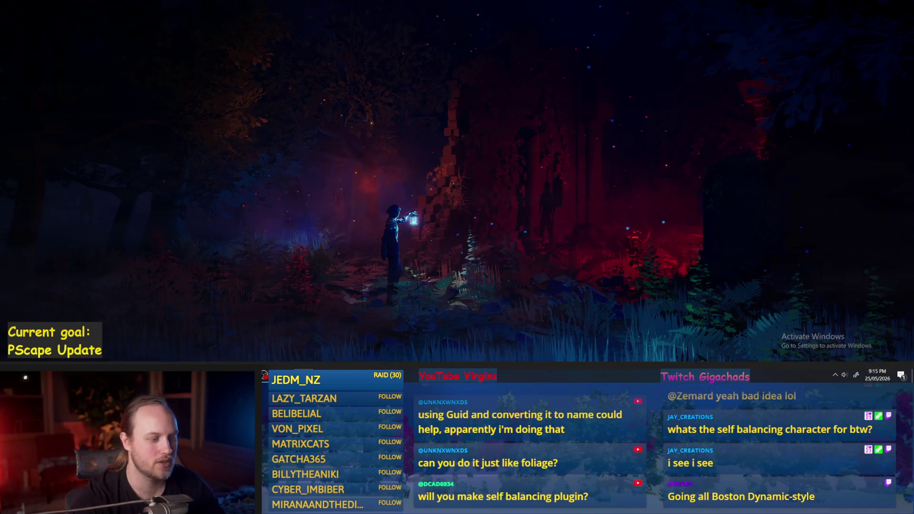
- Run, eject from and stop a PPFeet_TestLevel play session, then reopen Run_F_400_Default
key(super+d)
key(ctrl+Tab)
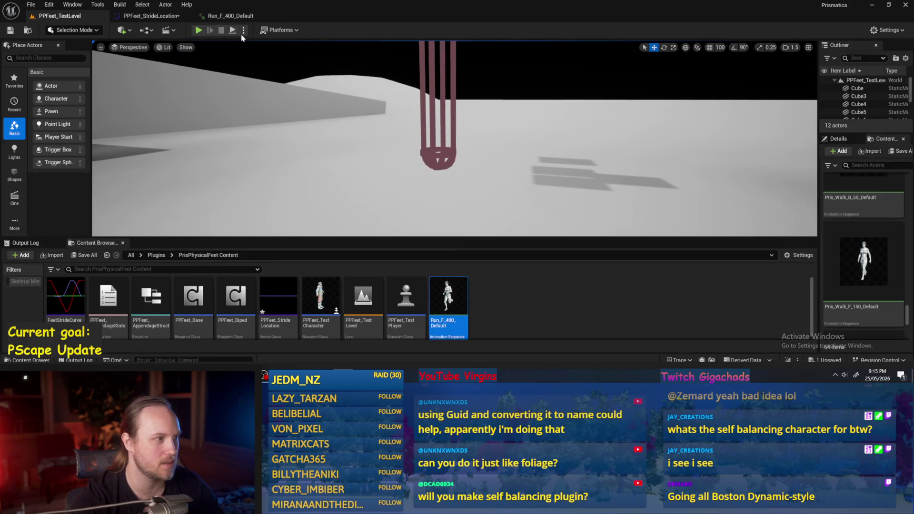
key(alt+p)
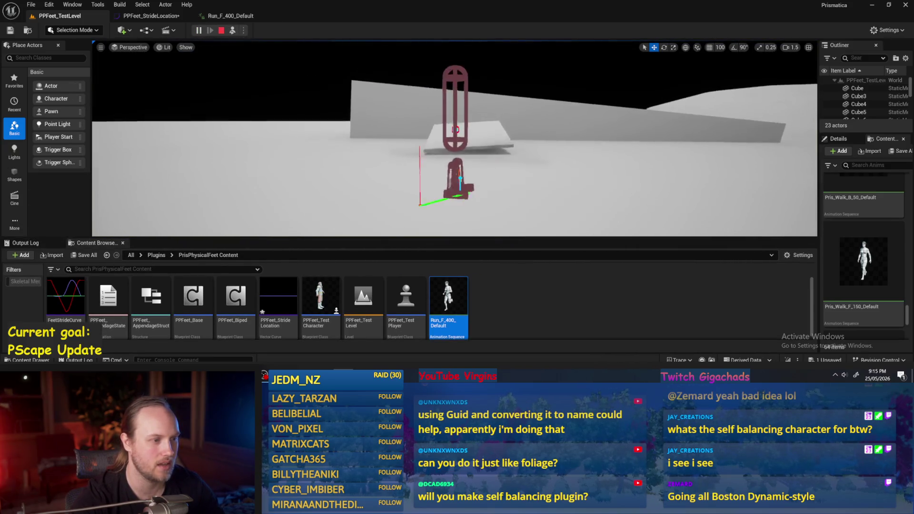
key(F8)
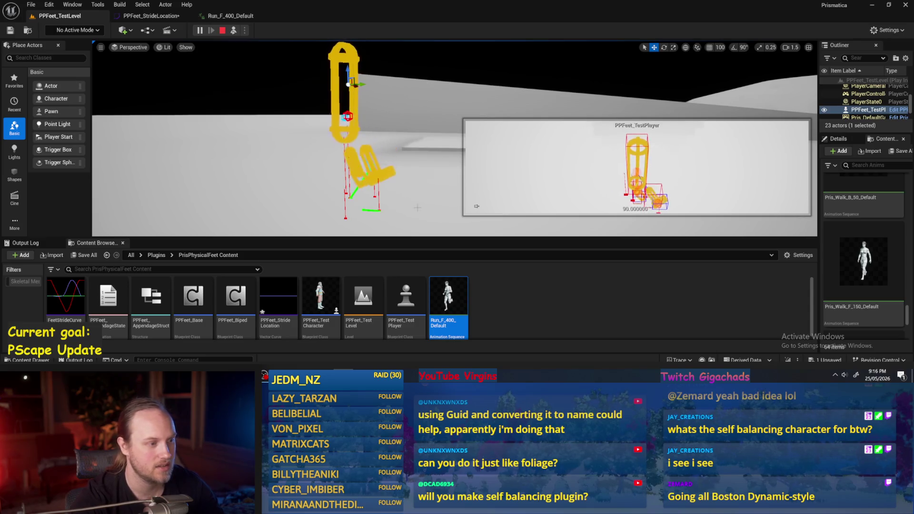
key(Escape)
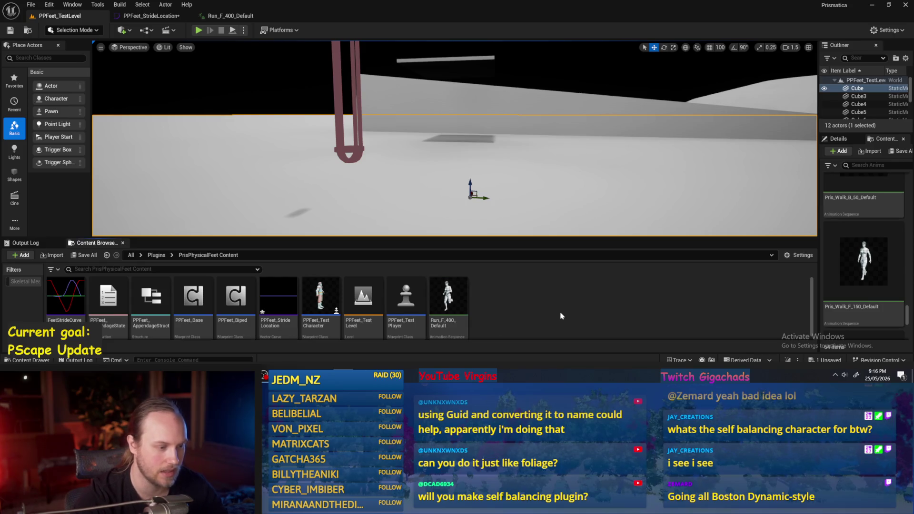
double_click(431, 296)
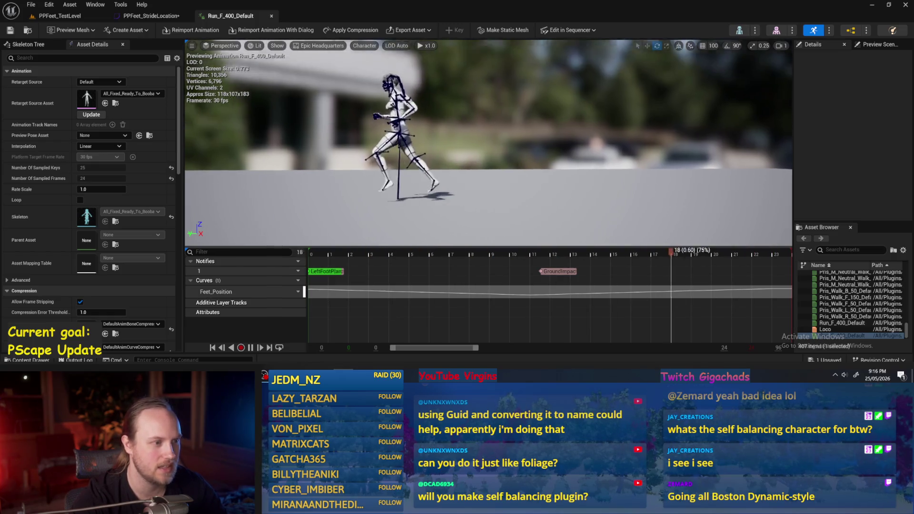
- Scrub the run back to frame 0 and select the foot_l bone in the preview
scroll(411, 124, up, 4)
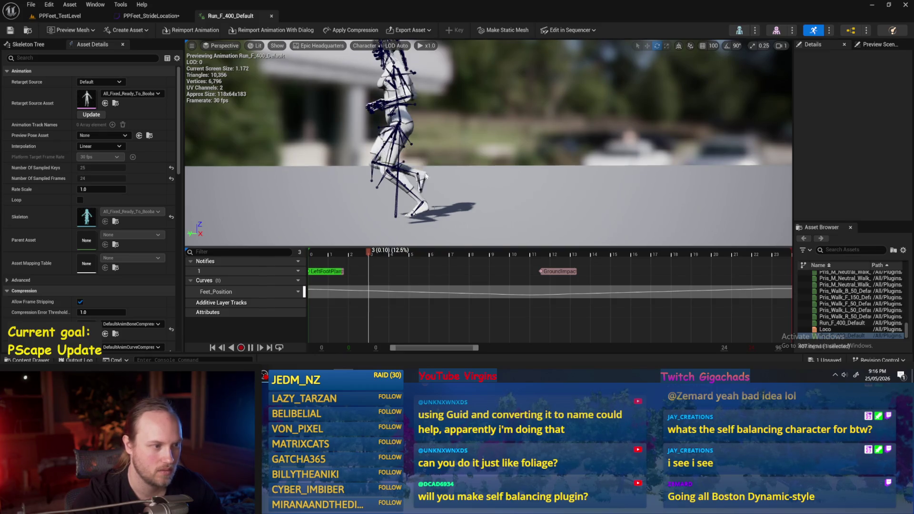
drag(344, 213, 350, 194)
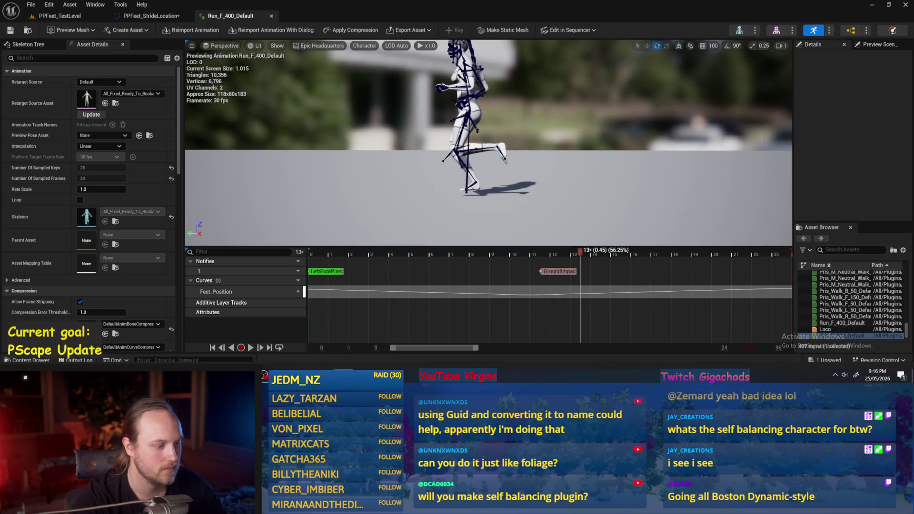
key(Up)
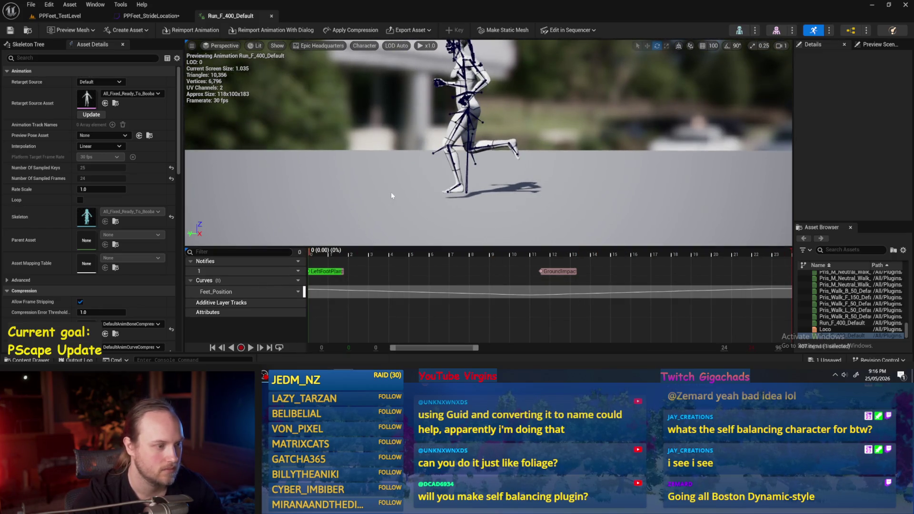
drag(403, 252, 273, 246)
click(450, 188)
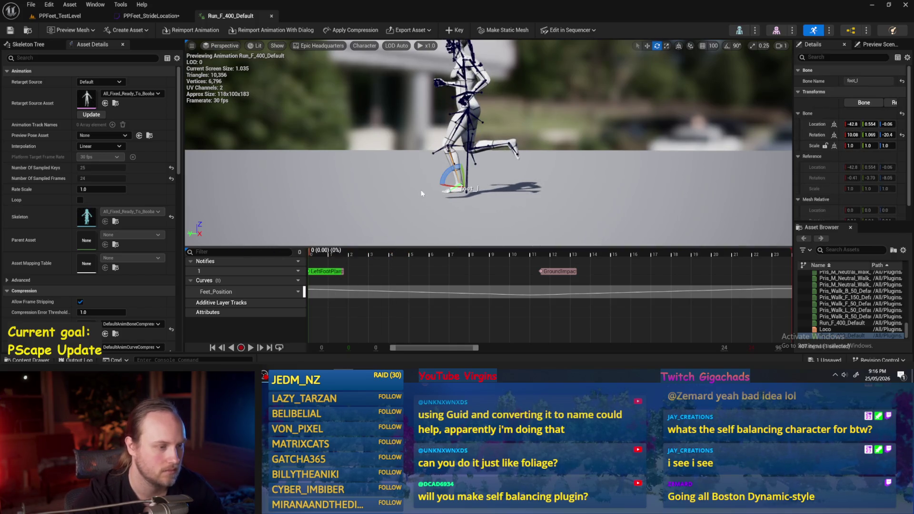
drag(488, 142, 347, 143)
mouse_move(548, 126)
mouse_down()
mouse_move(415, 125)
mouse_move(376, 109)
mouse_up()
click(469, 179)
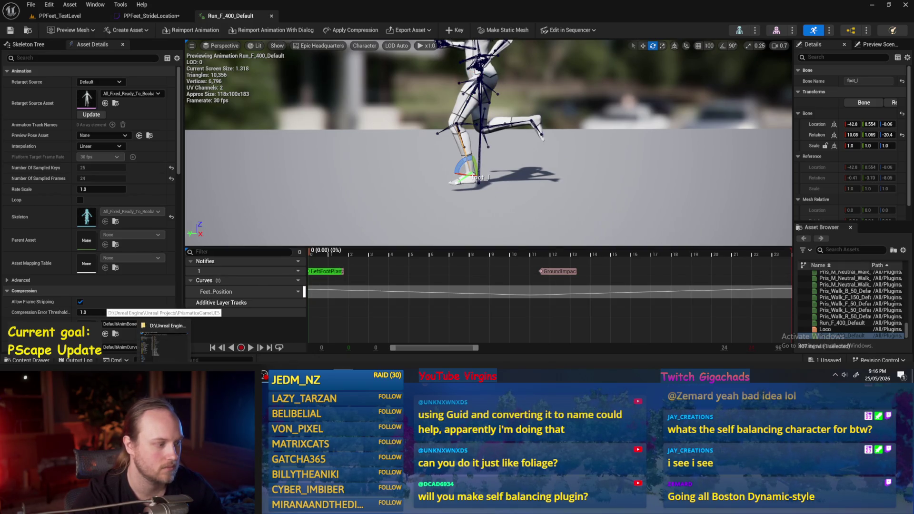
mouse_move(494, 199)
mouse_down()
mouse_move(495, 172)
mouse_move(475, 160)
mouse_up()
drag(380, 218, 518, 196)
- Copy foot_l's Location value and switch to the PPFeet_StrideLocation curve
click(833, 125)
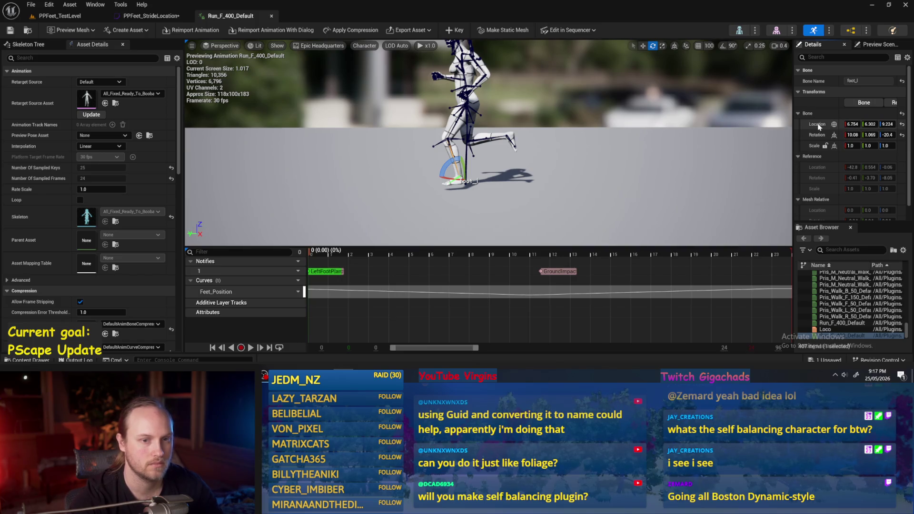
right_click(818, 126)
click(839, 142)
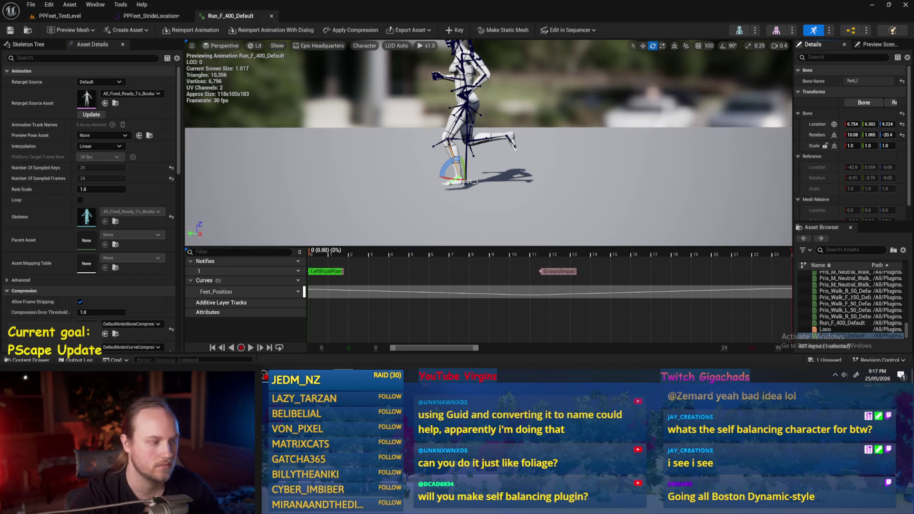
click(143, 16)
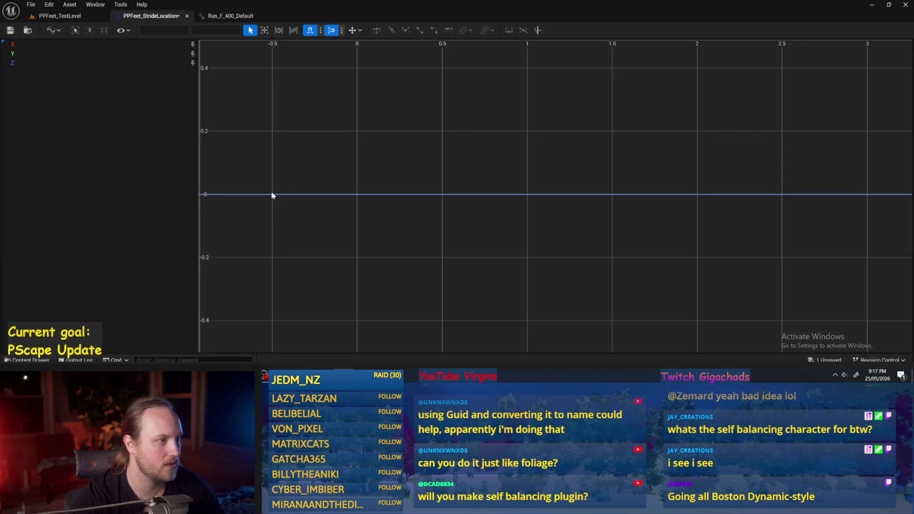
- Add a key at time 0 and paste the copied foot location onto it
right_click(355, 196)
click(377, 220)
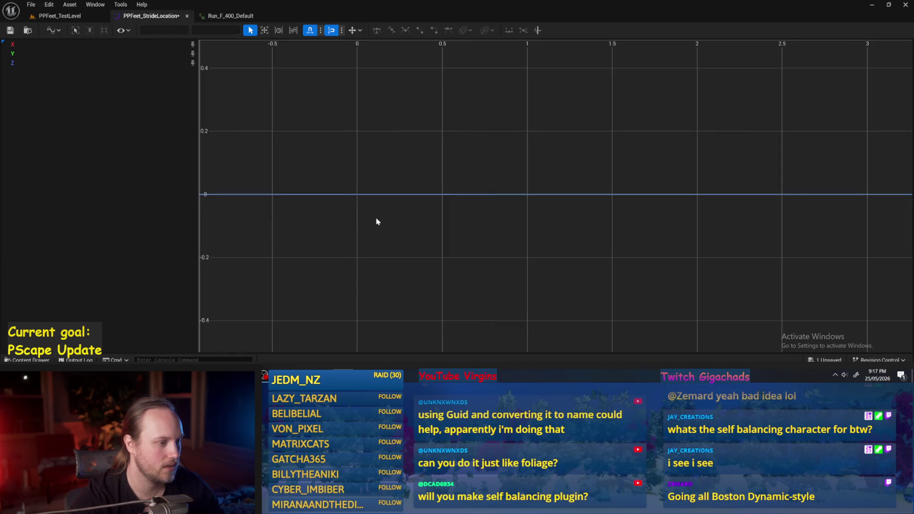
right_click(357, 196)
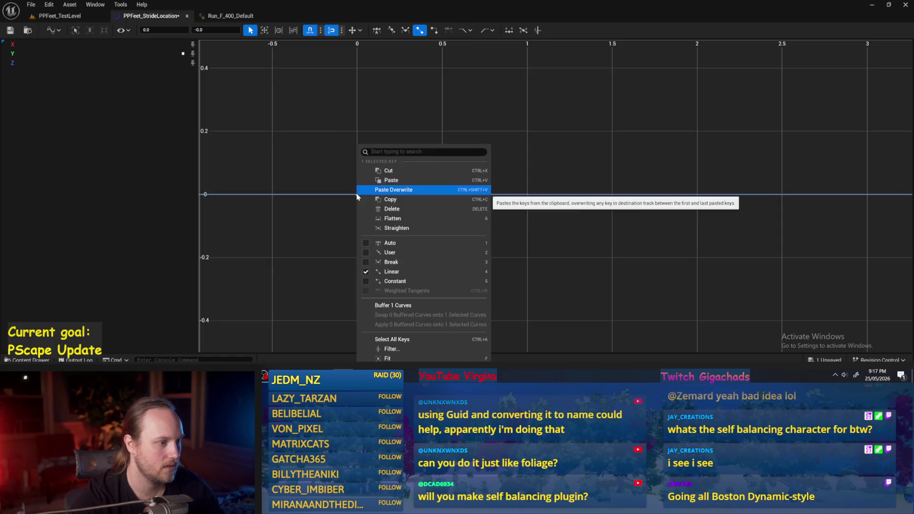
click(388, 182)
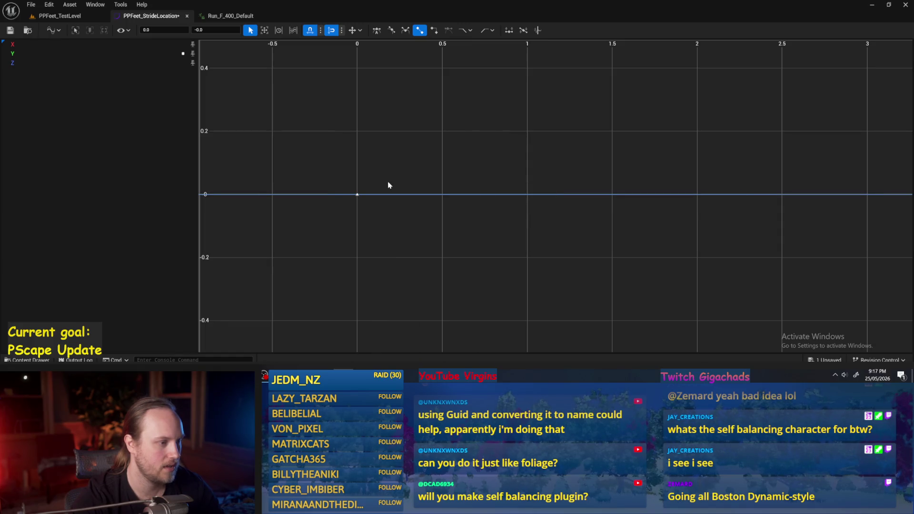
scroll(327, 216, down, 3)
click(346, 187)
- Try grid spacings of 100 and 0.1, then set grid spacing back to Automatic
scroll(337, 139, down, 3)
scroll(346, 160, up, 3)
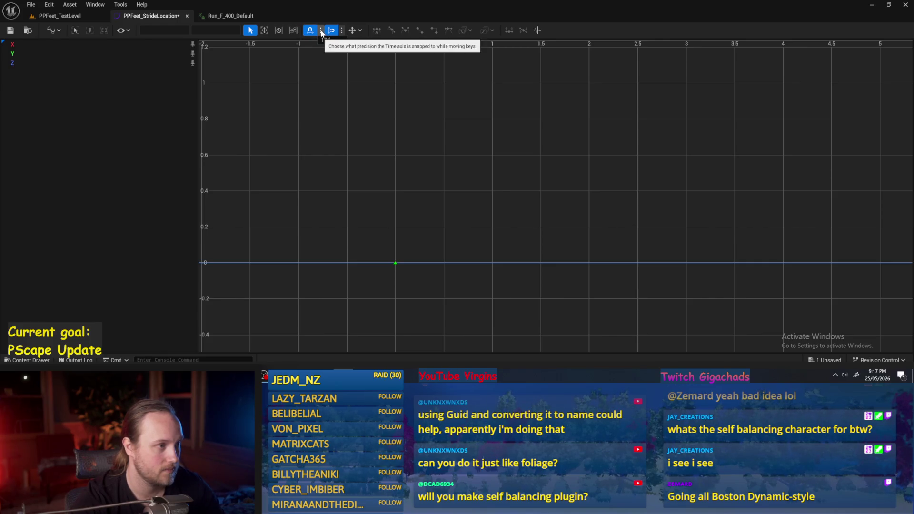
click(342, 31)
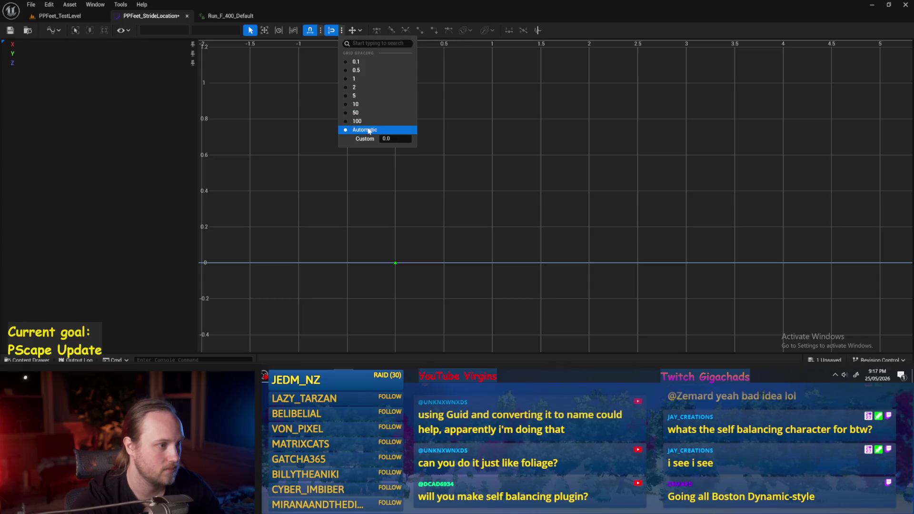
click(377, 122)
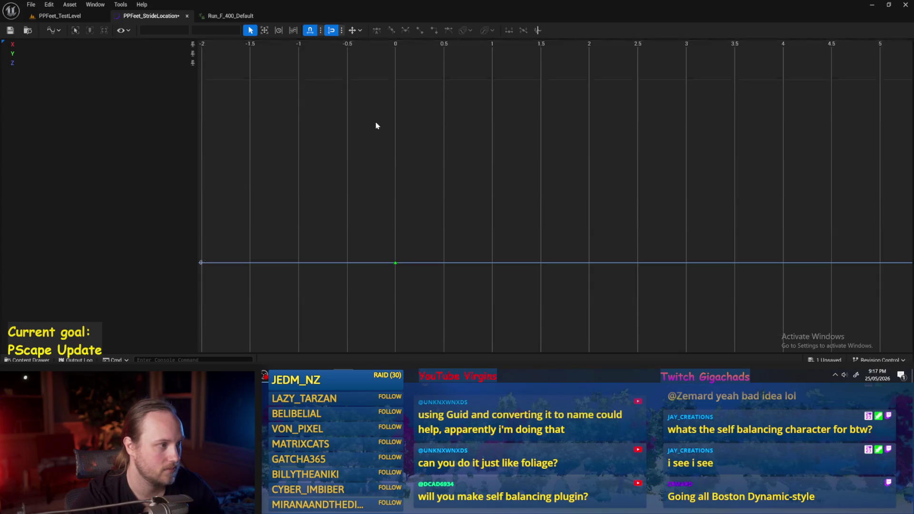
scroll(439, 163, up, 5)
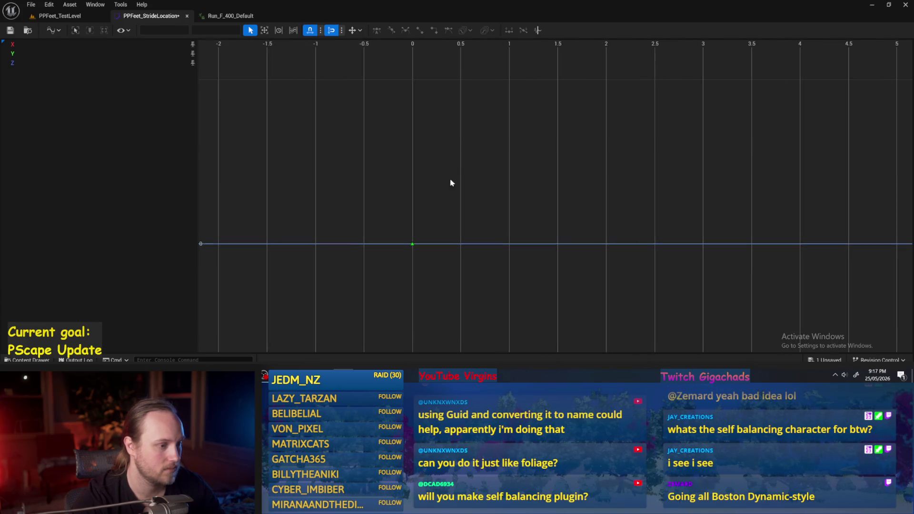
click(342, 31)
click(366, 63)
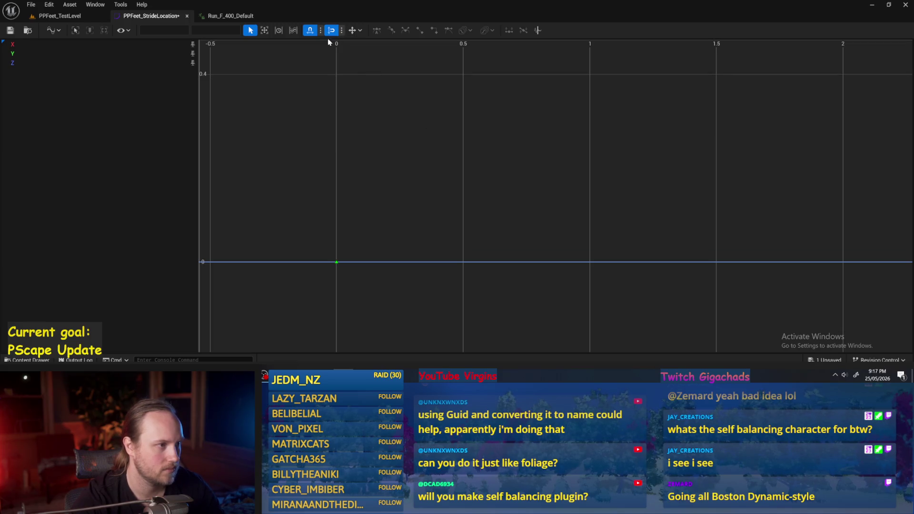
click(342, 31)
click(376, 130)
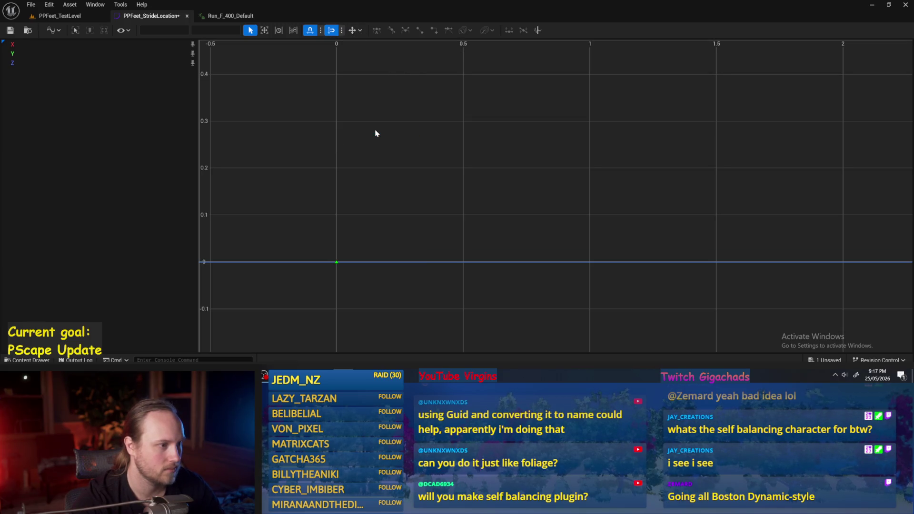
- Raise the Y key at time 0 to about 0.05
scroll(451, 200, down, 3)
mouse_move(386, 235)
mouse_move(387, 236)
mouse_down()
mouse_move(388, 195)
mouse_move(390, 223)
mouse_up()
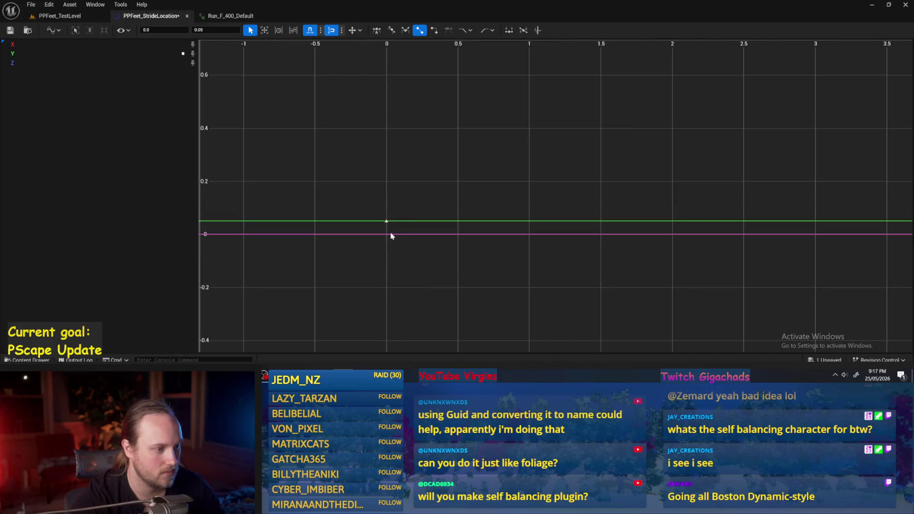
- Set the time-0 Z key to about 0.15, keeping X at 0 and Y at 0.05
right_click(387, 236)
click(403, 267)
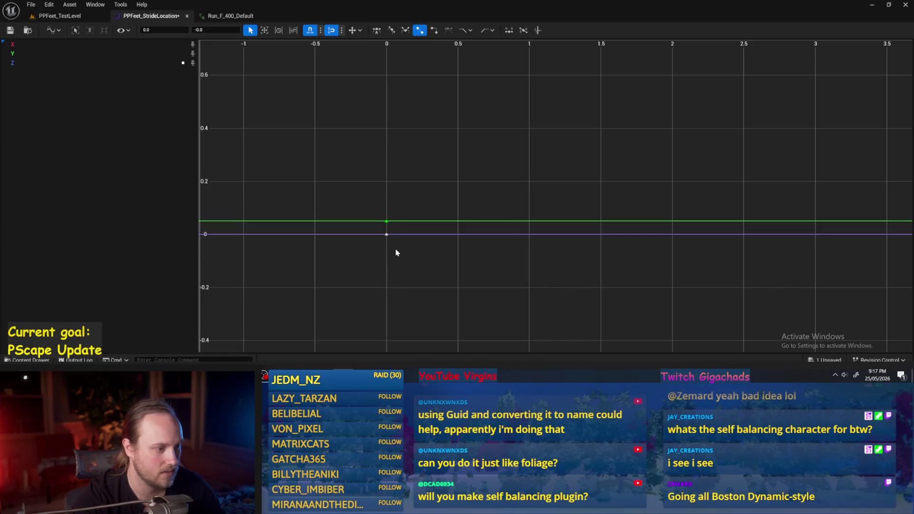
click(386, 235)
right_click(387, 236)
click(402, 267)
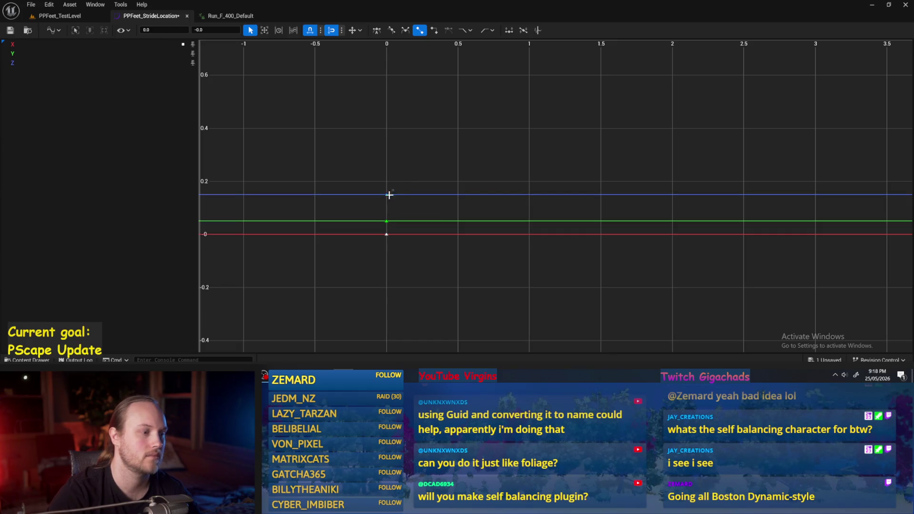
- Pan the curve graph to recentre the keys and re-maximize the editor window
mouse_move(412, 215)
mouse_down()
mouse_move(500, 192)
mouse_move(485, 189)
mouse_up()
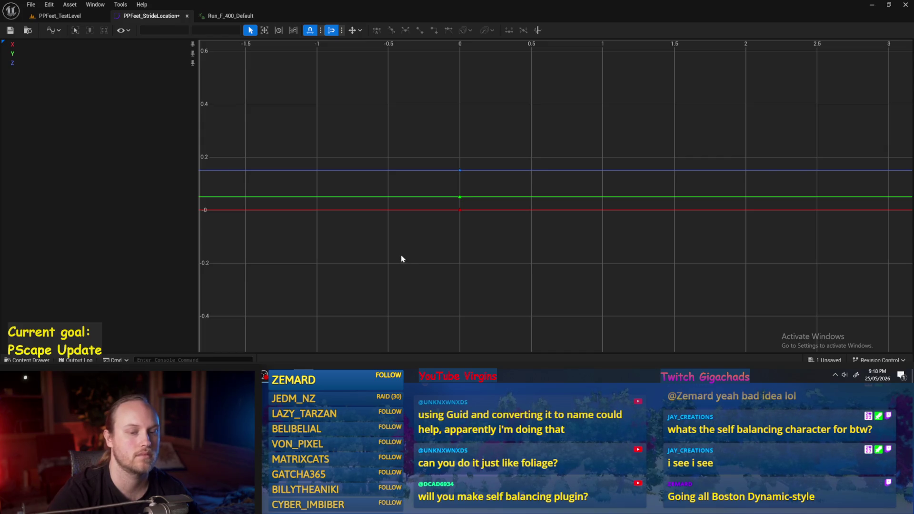
drag(402, 259, 350, 270)
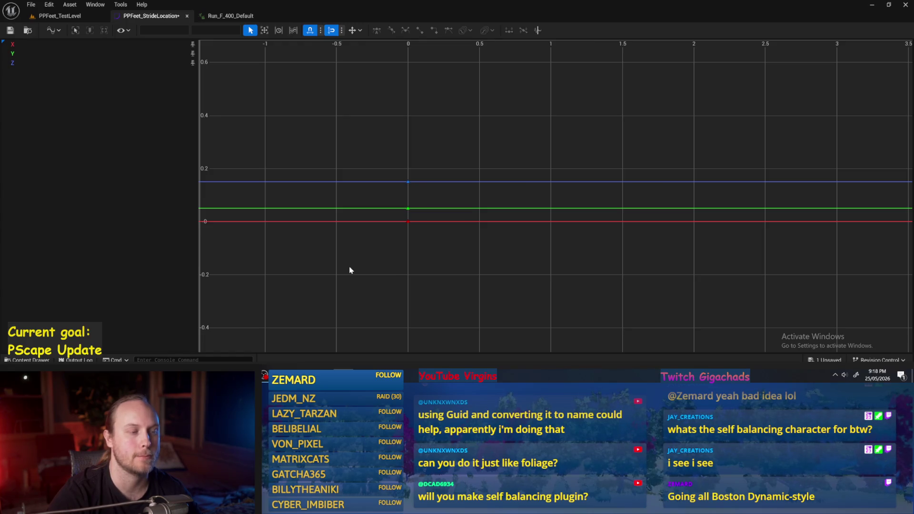
mouse_move(405, 3)
mouse_down()
mouse_move(421, 172)
mouse_move(433, 67)
mouse_up()
double_click(434, 67)
- Scrub Run_F_400_Default from frame 0 to 4 and back, then restore the window and switch to PPFeet_StrideLocation
click(233, 17)
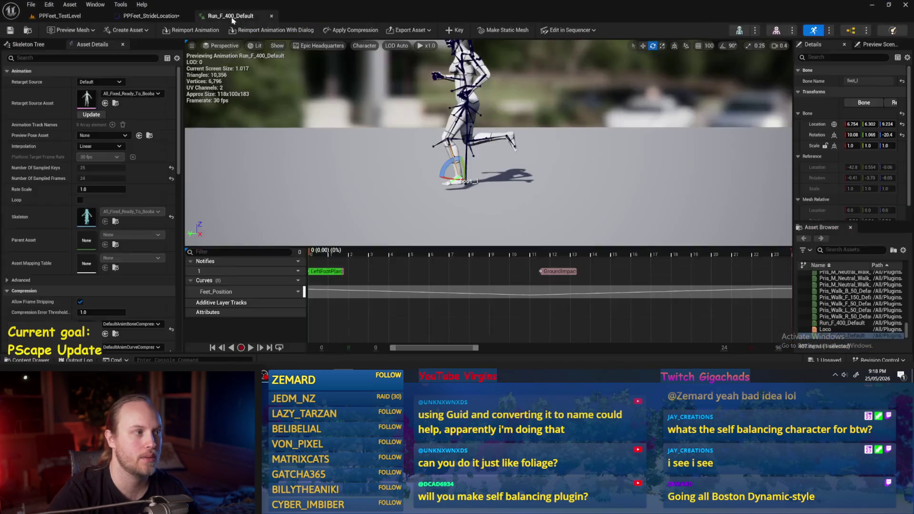
mouse_move(362, 253)
mouse_down()
mouse_move(545, 258)
mouse_move(353, 257)
mouse_move(551, 264)
mouse_move(285, 265)
mouse_move(743, 271)
mouse_move(275, 265)
mouse_move(339, 265)
mouse_up()
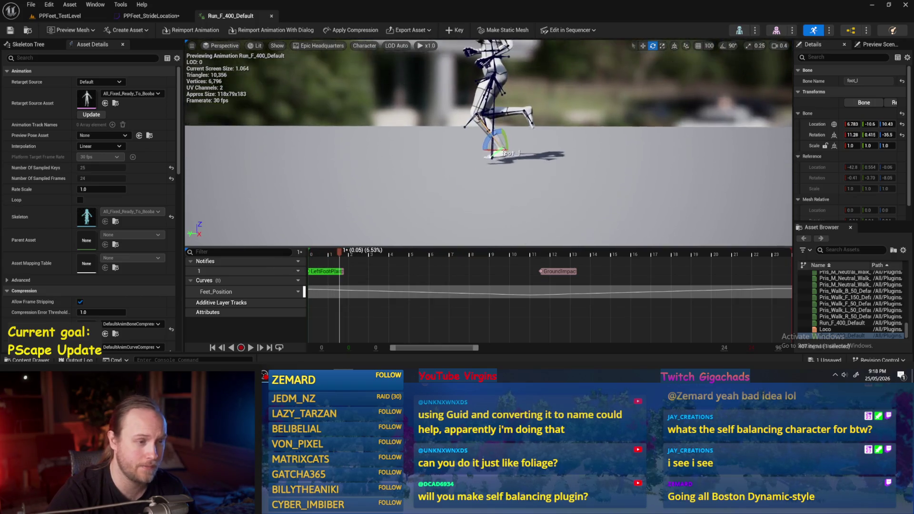
mouse_move(335, 257)
mouse_down()
mouse_move(304, 256)
mouse_move(448, 253)
mouse_move(316, 254)
mouse_move(507, 267)
mouse_move(762, 262)
mouse_move(280, 261)
mouse_move(407, 273)
mouse_move(442, 266)
mouse_move(342, 270)
mouse_move(580, 268)
mouse_move(787, 242)
mouse_move(297, 289)
mouse_up()
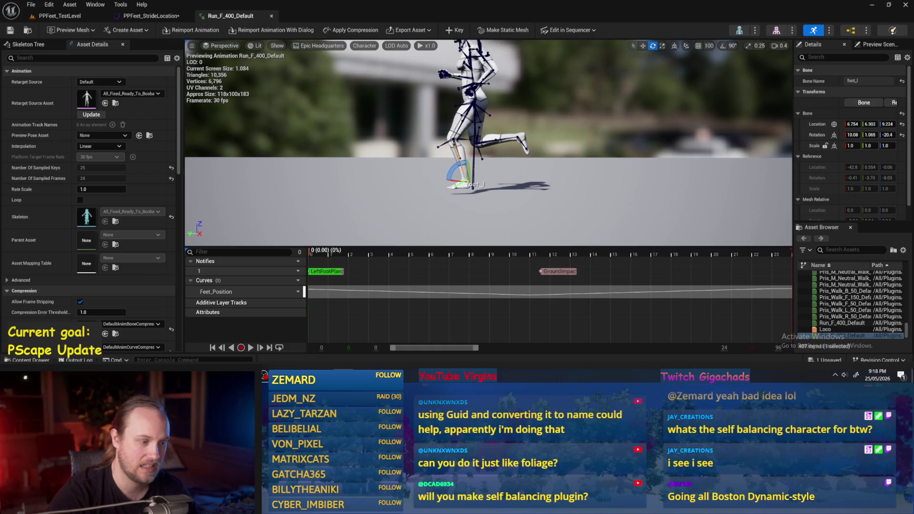
mouse_move(286, 10)
mouse_down()
mouse_move(221, 88)
mouse_move(398, 66)
mouse_move(488, 66)
mouse_move(462, 62)
mouse_move(913, 62)
mouse_up()
click(410, 67)
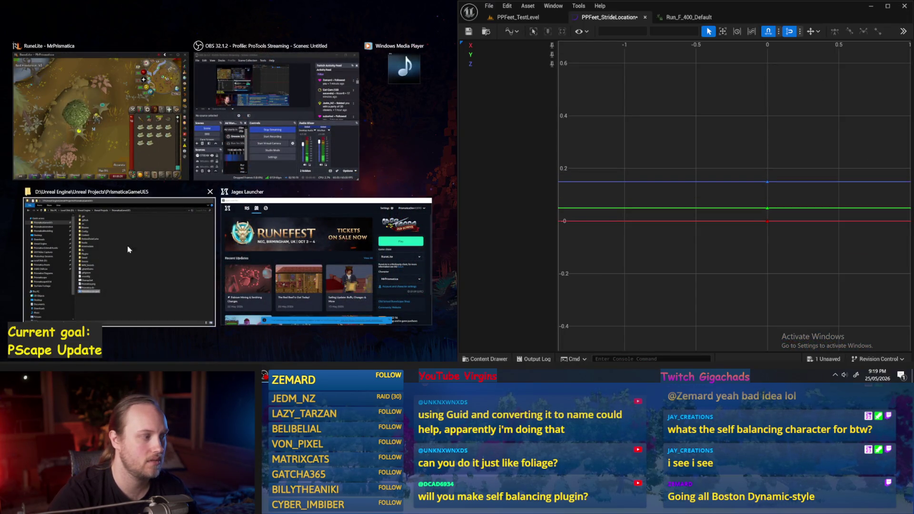
- Float the StrideLocation curve into its own window and widen the bone Details panel
click(412, 141)
click(518, 17)
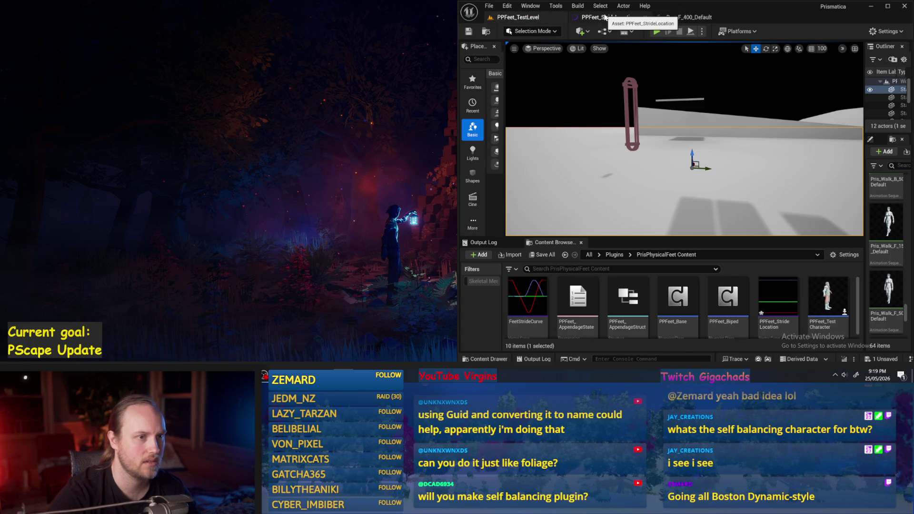
mouse_move(606, 18)
mouse_down()
mouse_move(161, 136)
mouse_move(295, 107)
mouse_move(1, 100)
mouse_up()
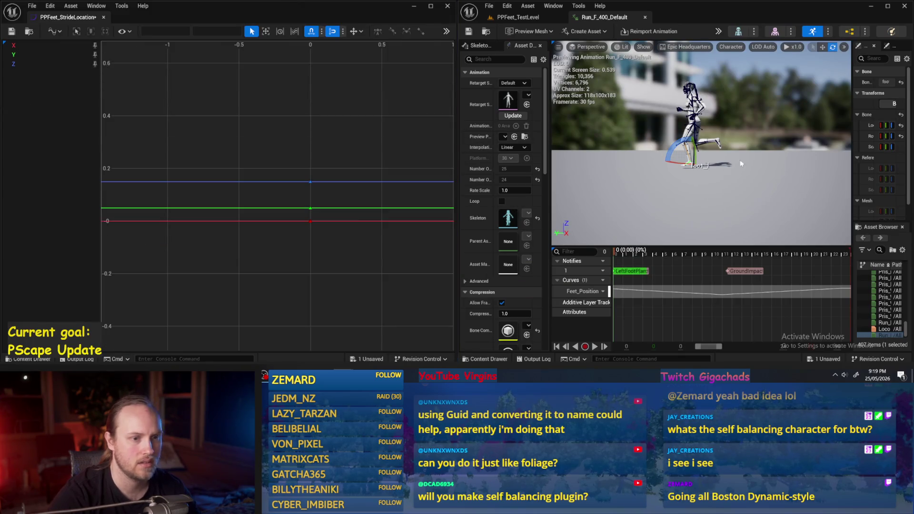
drag(852, 143, 702, 157)
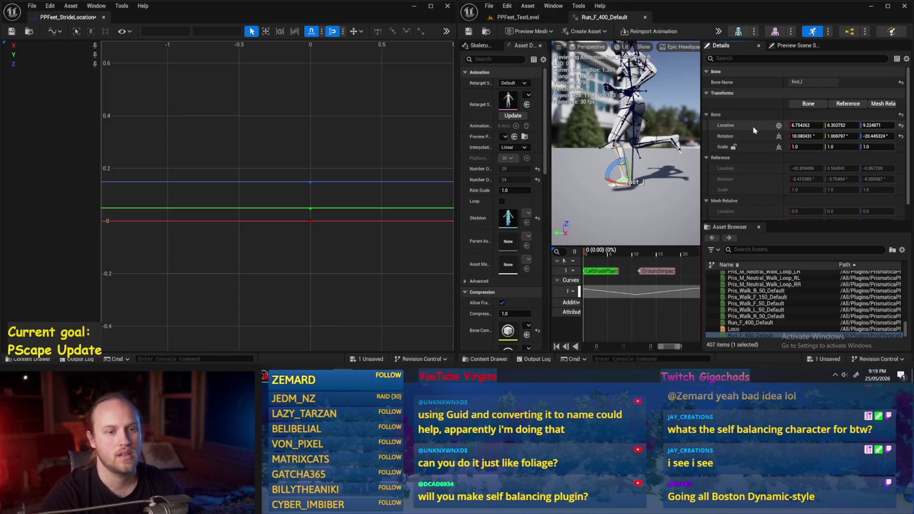
- Select thigh_l, show its Location in world space, then select the foot_l bone
right_click(753, 129)
click(631, 103)
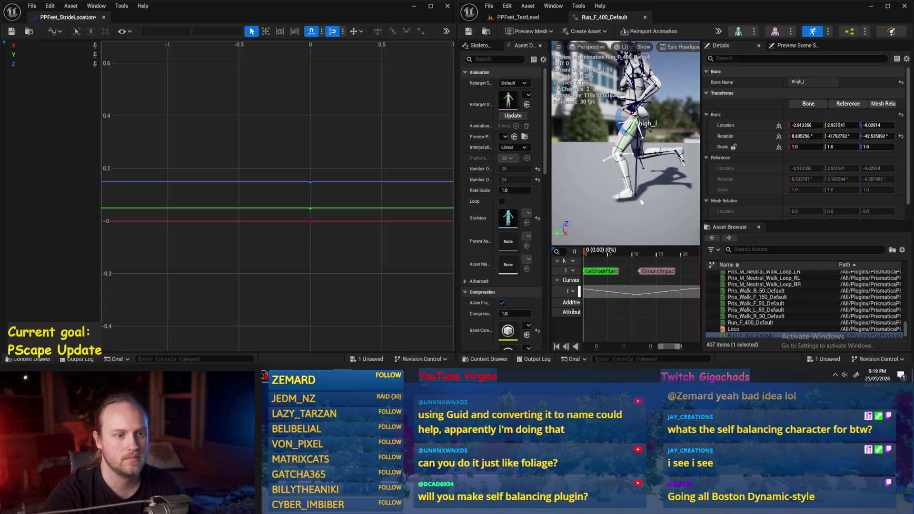
click(779, 125)
click(762, 145)
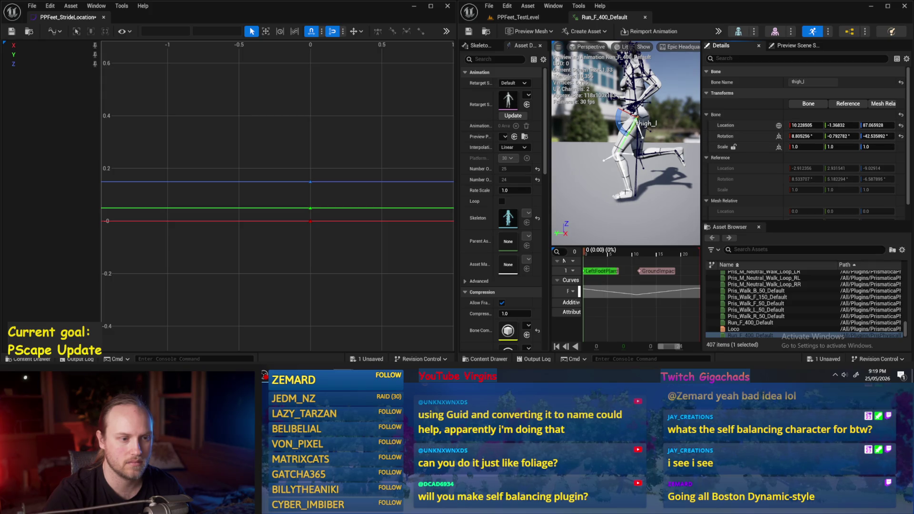
click(628, 152)
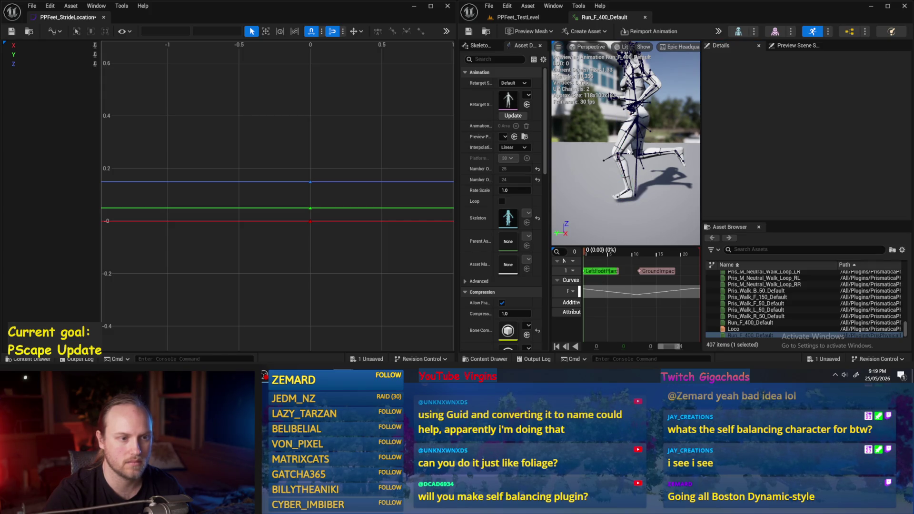
click(629, 152)
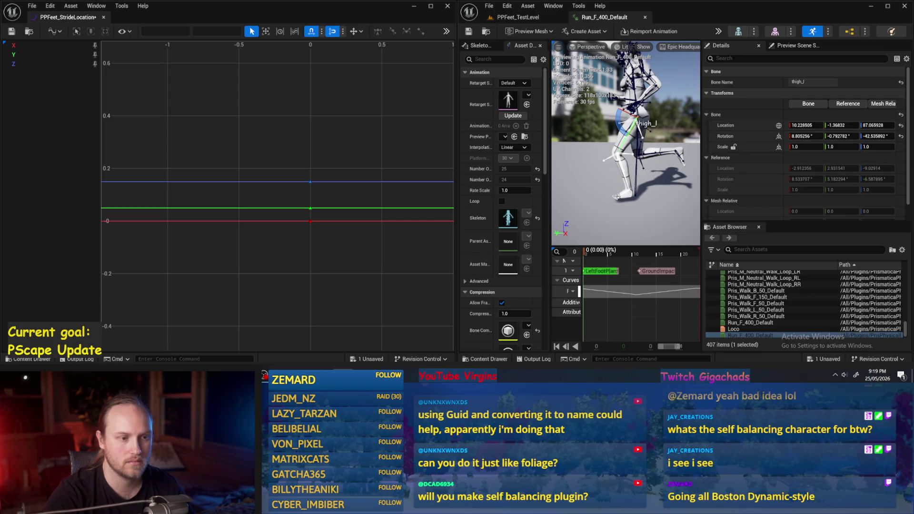
click(622, 191)
right_click(750, 129)
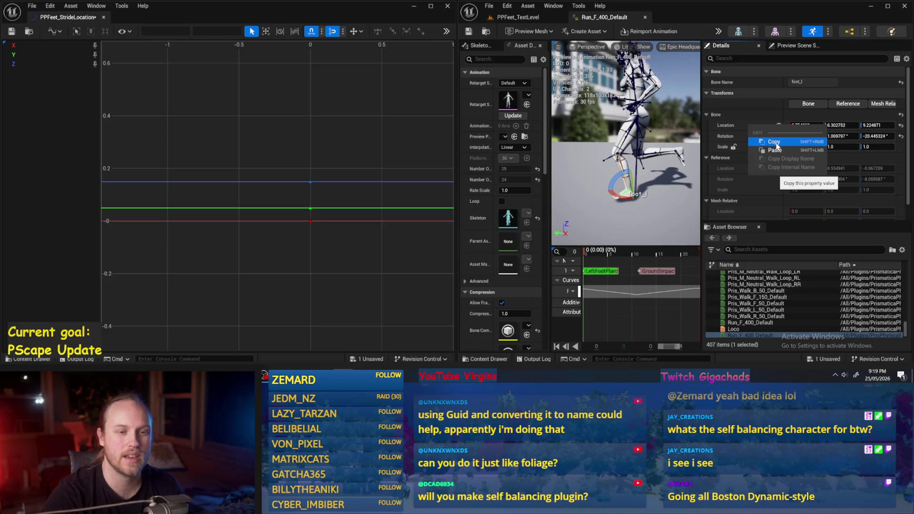
- Copy the foot_l bone's Location value from the Details panel
click(777, 146)
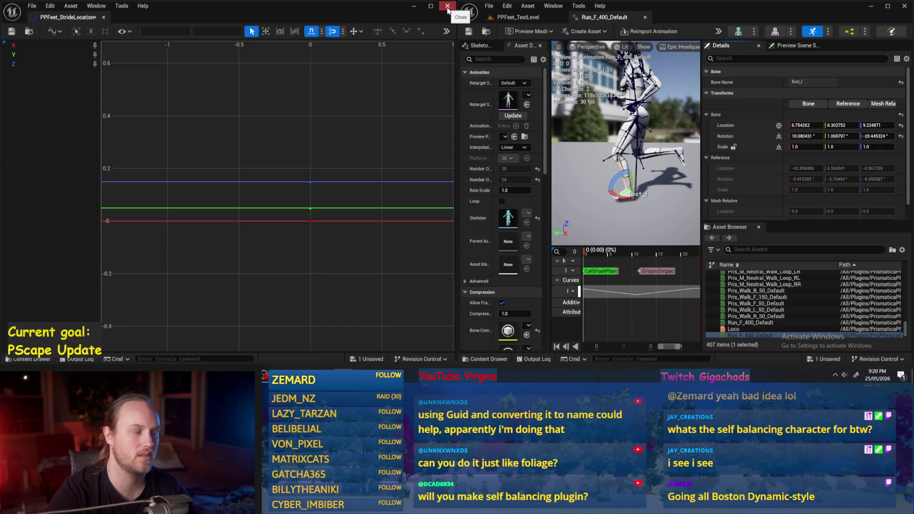
- Unsnap and restore the editor window, then switch to the PPFeet_TestLevel level
drag(695, 9, 695, 1)
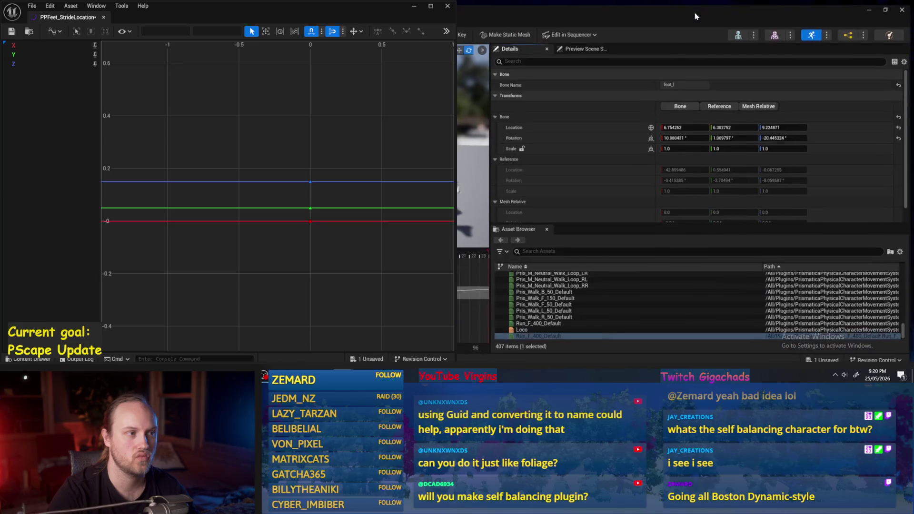
click(872, 5)
key(alt+Tab)
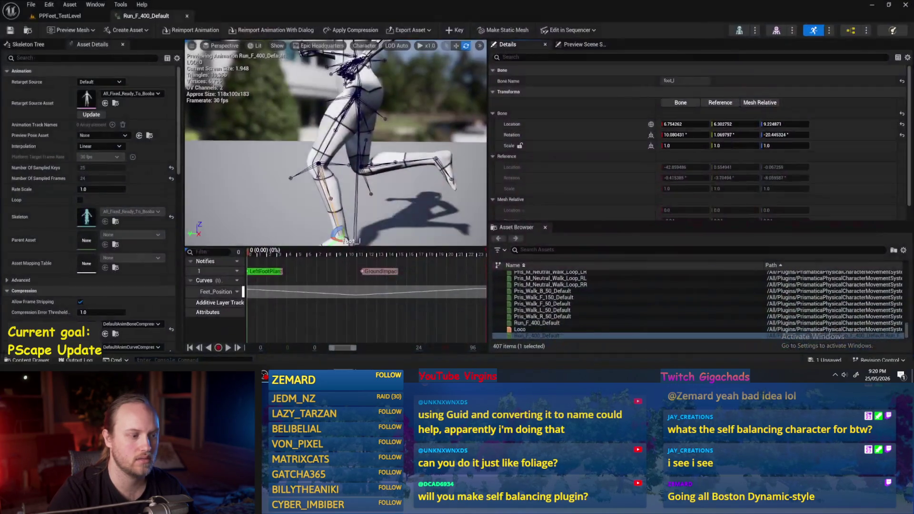
click(60, 16)
click(551, 308)
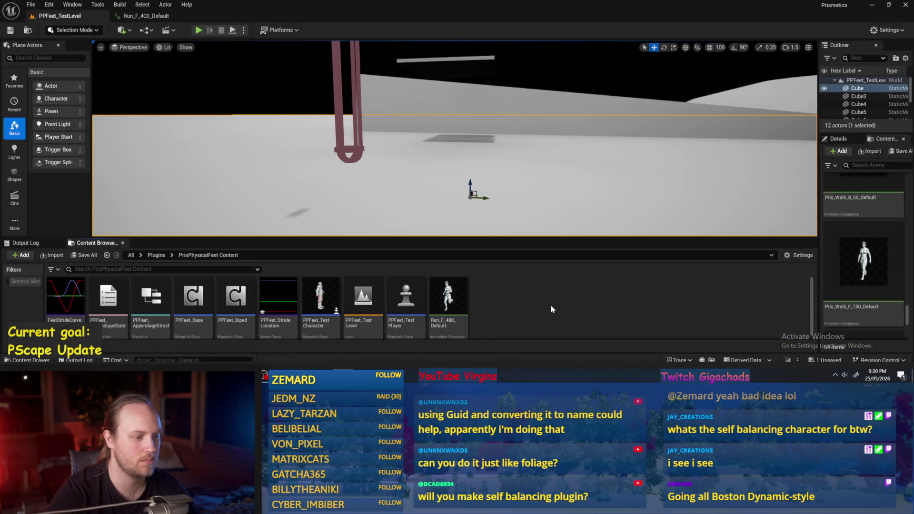
- Start a new Blueprint Class from the PrisPhysicalFeet Content folder's create menu
right_click(511, 305)
key(Escape)
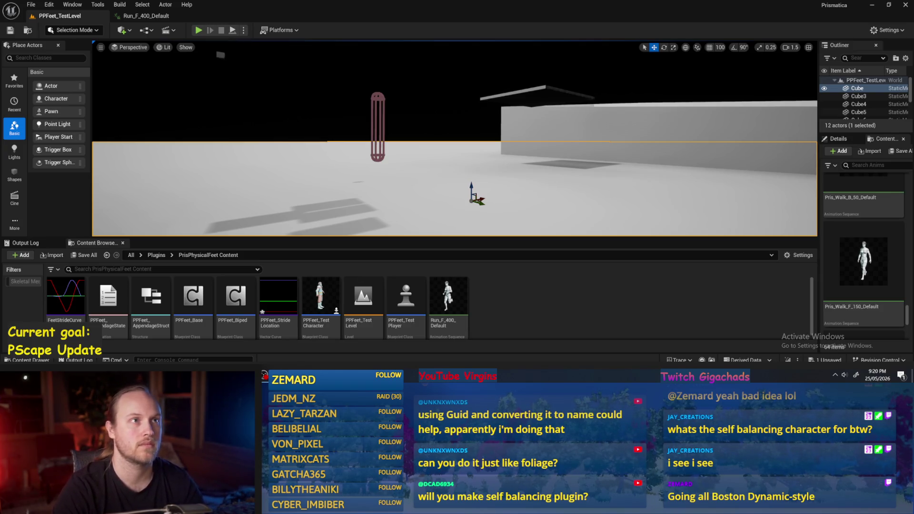
right_click(568, 294)
mouse_move(581, 221)
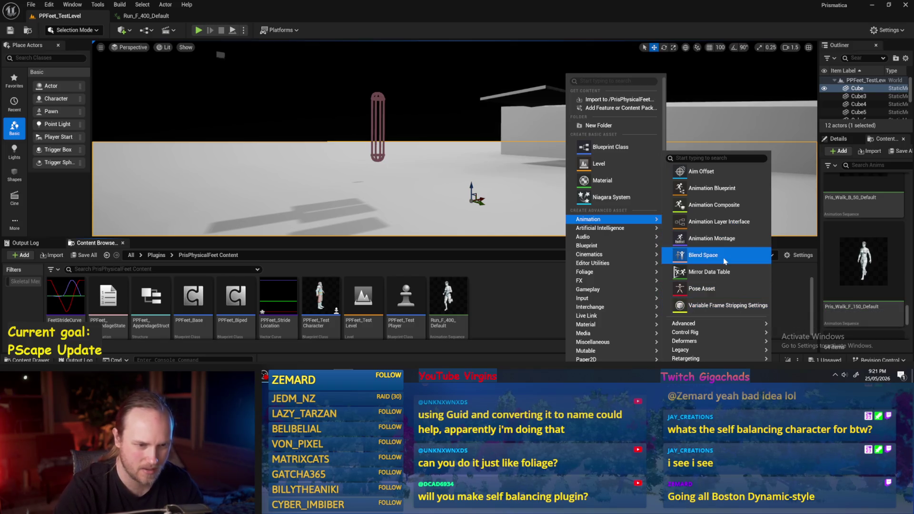
mouse_move(709, 328)
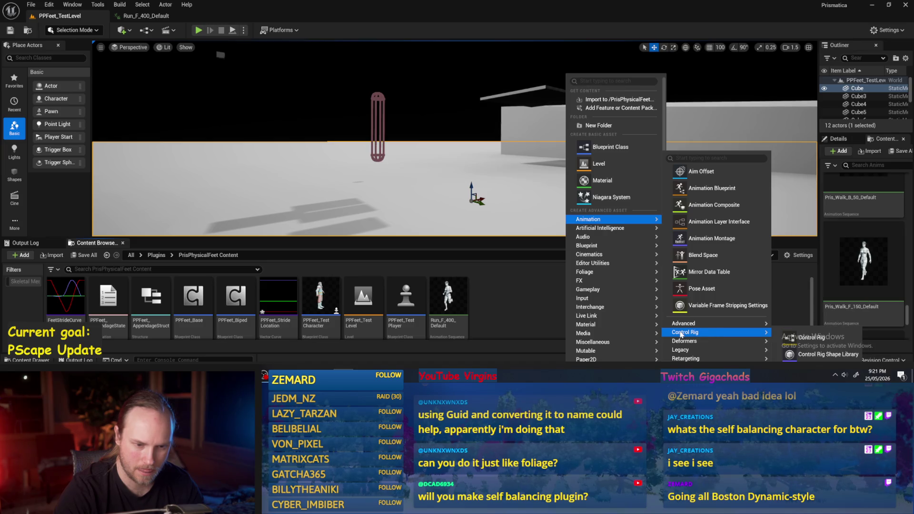
right_click(522, 293)
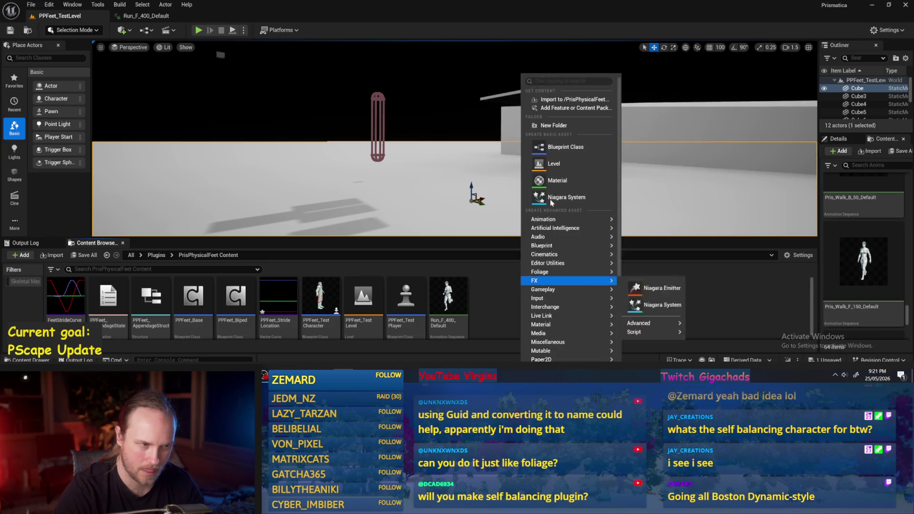
click(552, 148)
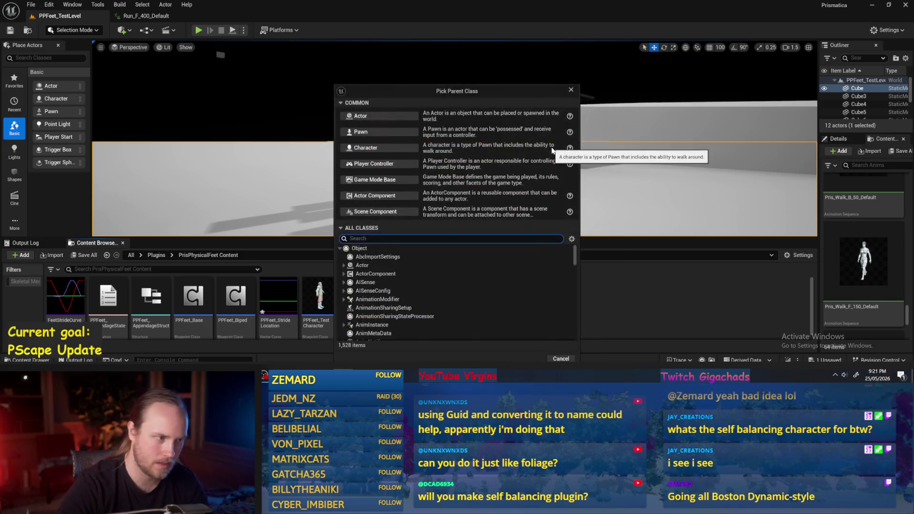
- Filter parent classes by 'anim', scroll through the 86 results, then cancel the Blueprint creation
text(anim)
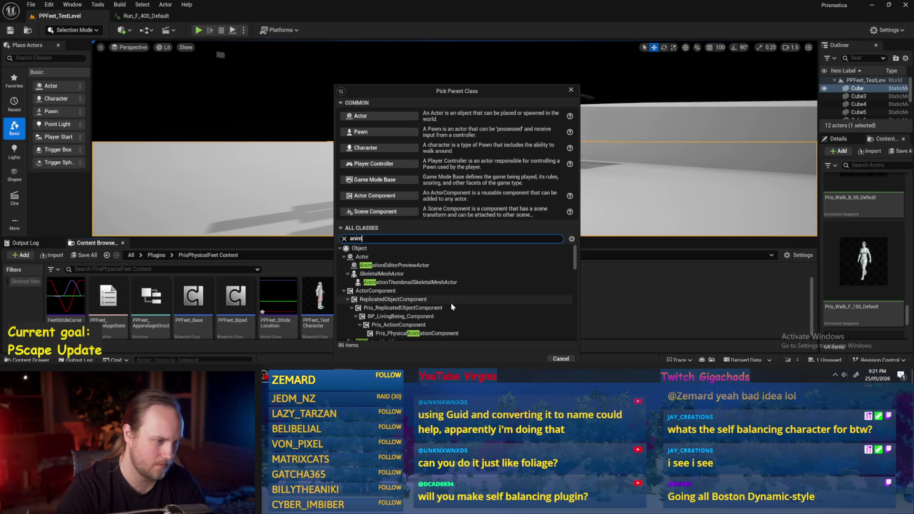
scroll(451, 298, down, 3)
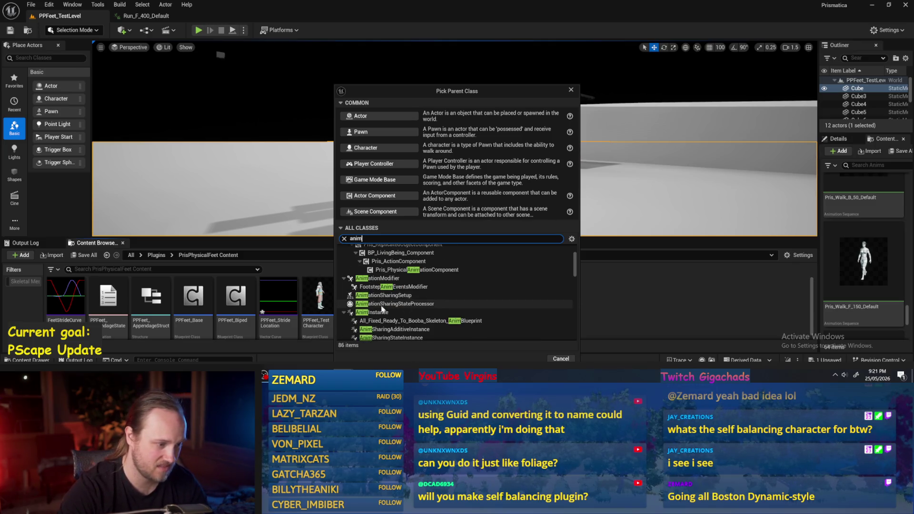
scroll(469, 283, down, 3)
scroll(469, 283, down, 4)
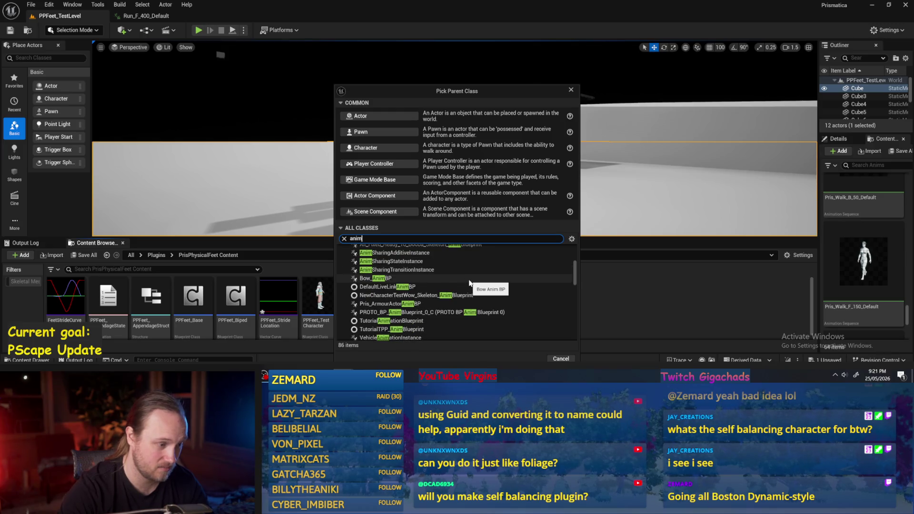
scroll(469, 284, down, 5)
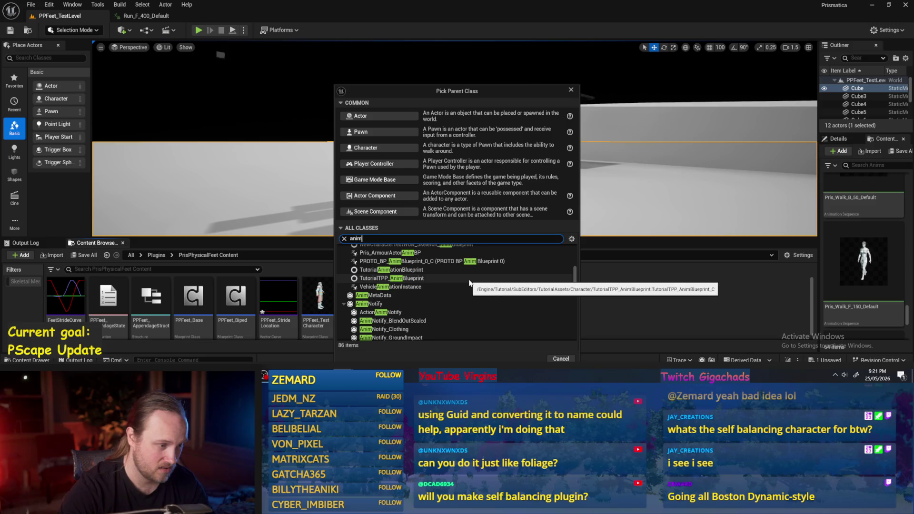
scroll(469, 284, down, 8)
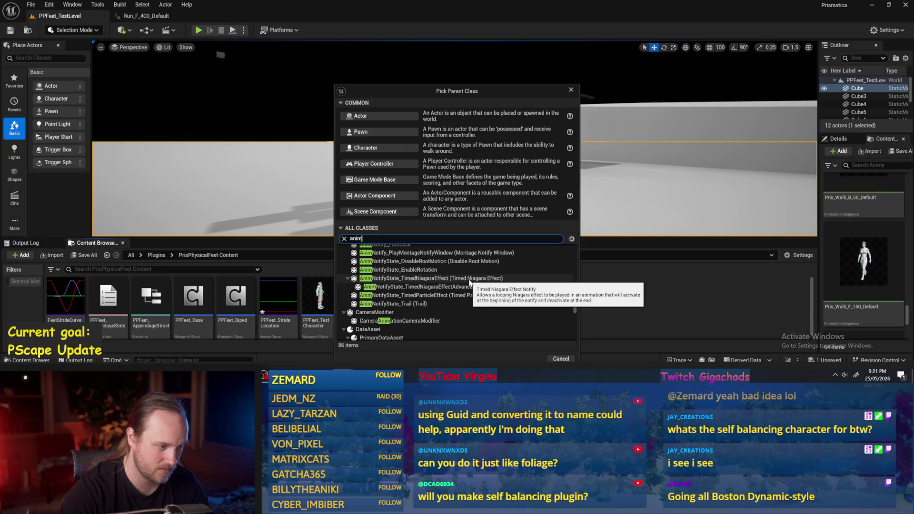
scroll(469, 281, down, 5)
scroll(469, 284, down, 1)
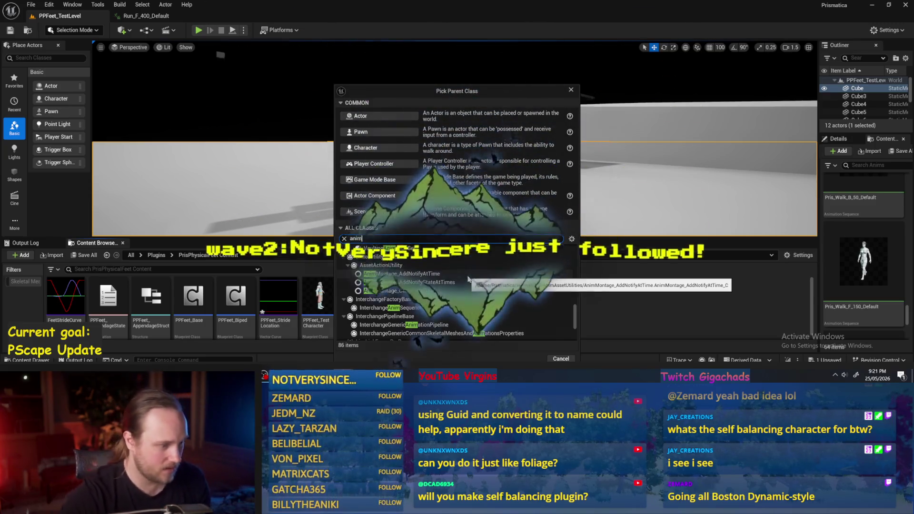
scroll(525, 282, down, 3)
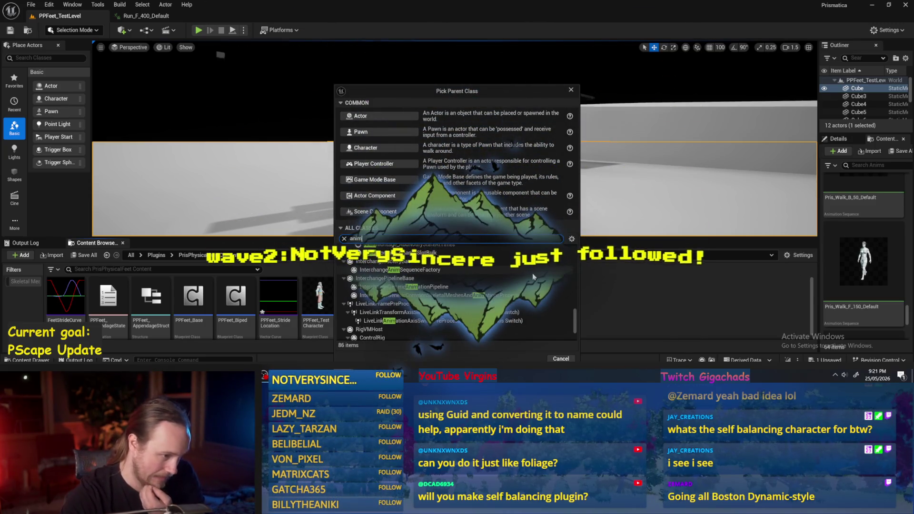
scroll(526, 282, down, 2)
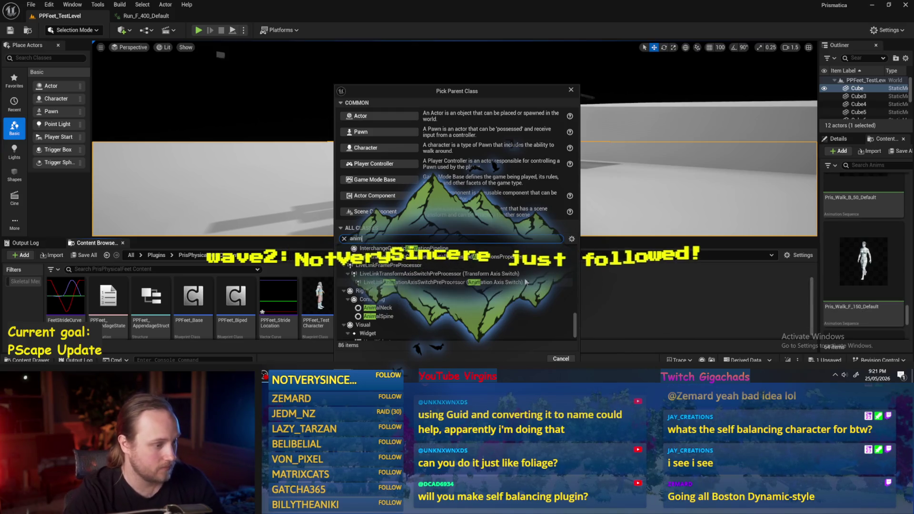
scroll(527, 282, down, 2)
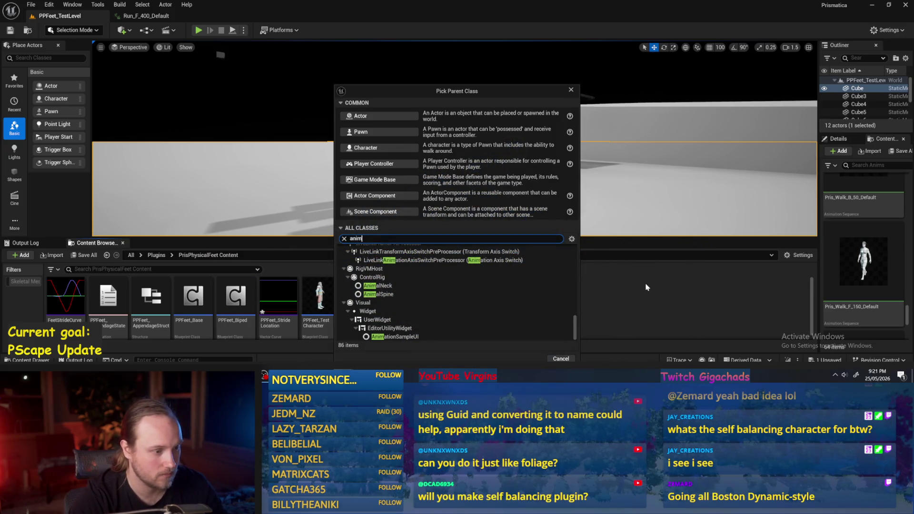
click(647, 287)
click(572, 90)
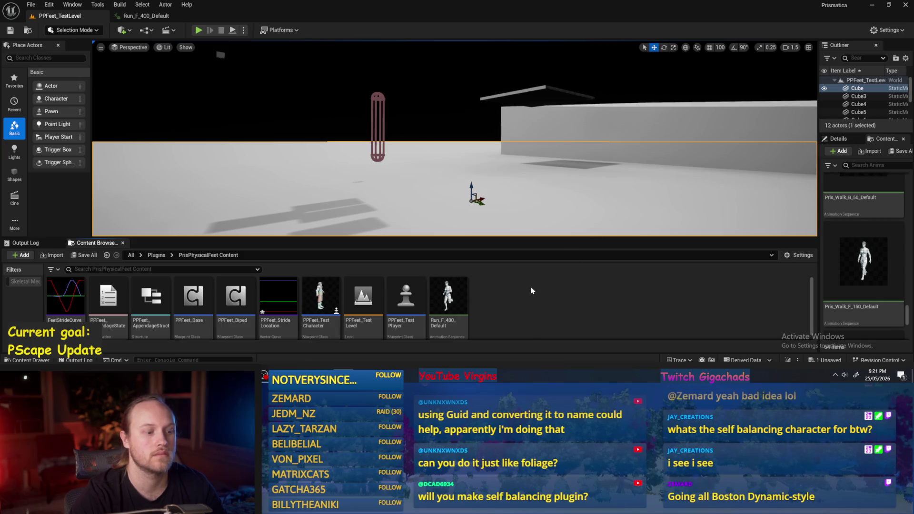
- Open the Run_F_400_Default animation from the PrisPhysicalFeet Content folder
right_click(447, 293)
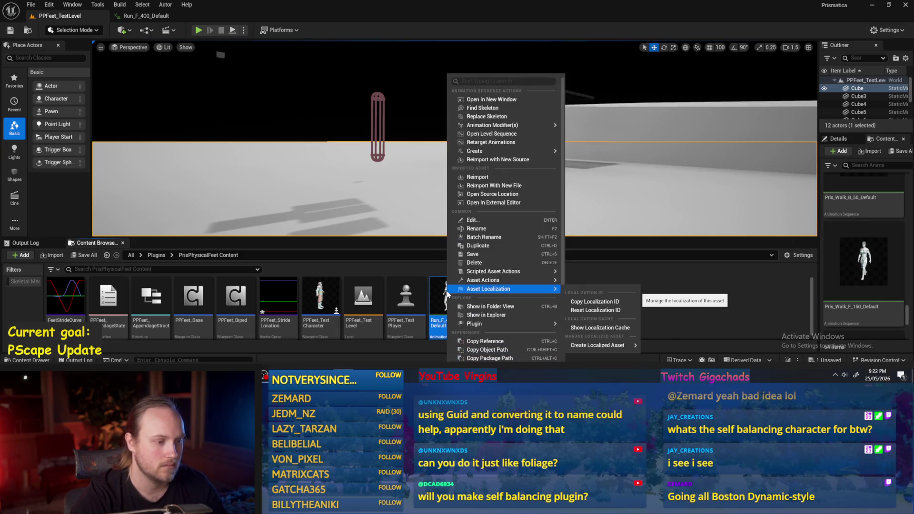
click(671, 291)
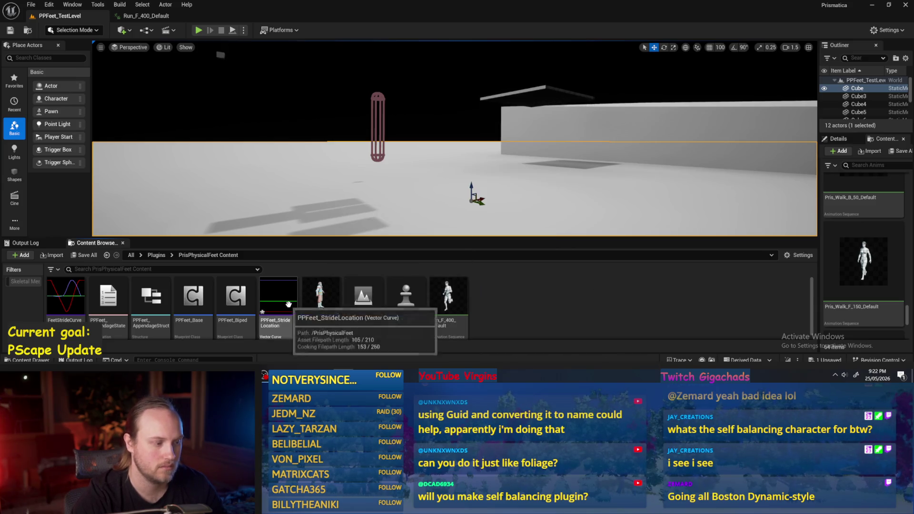
double_click(448, 305)
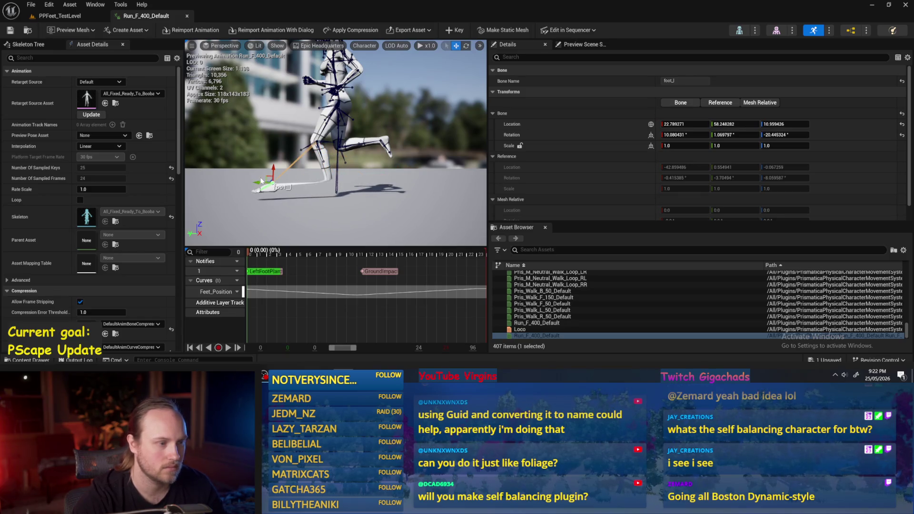
- Undo the stray bone move, show foot_l's Location in world space, and preview the animation
key(ctrl+z)
click(317, 193)
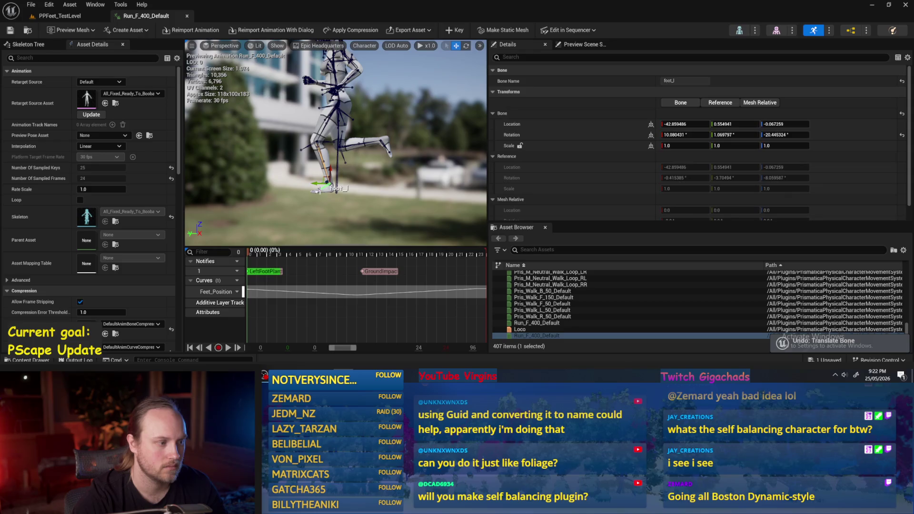
click(651, 124)
click(338, 109)
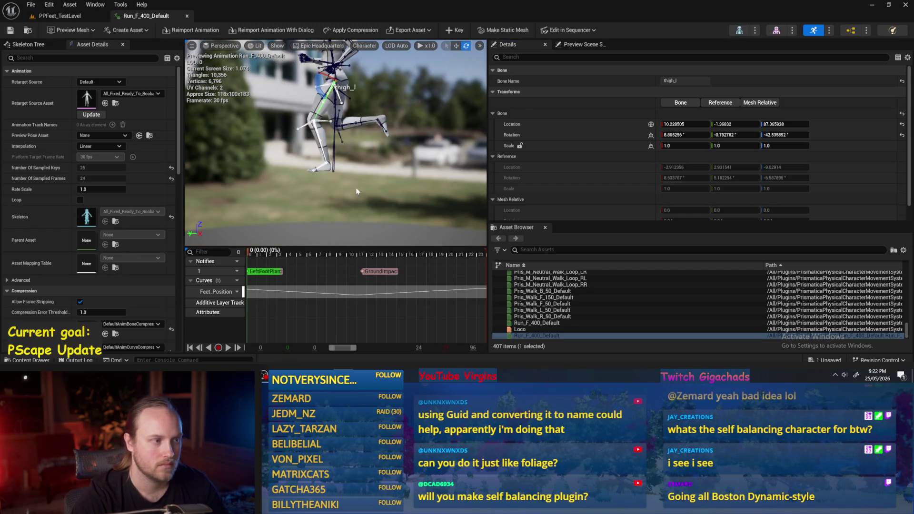
click(356, 187)
key(space)
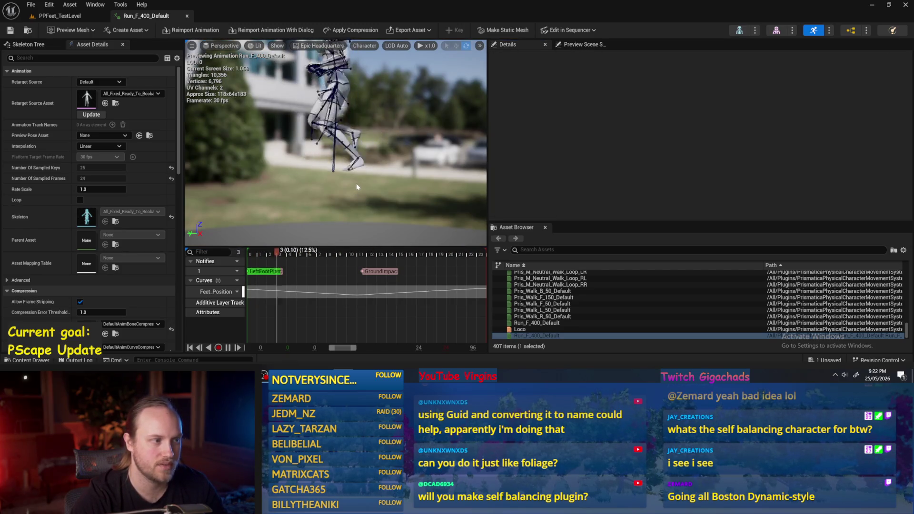
key(space)
- Return to frame 0 with foot_l selected and select its world Y location, 6.302752
click(313, 165)
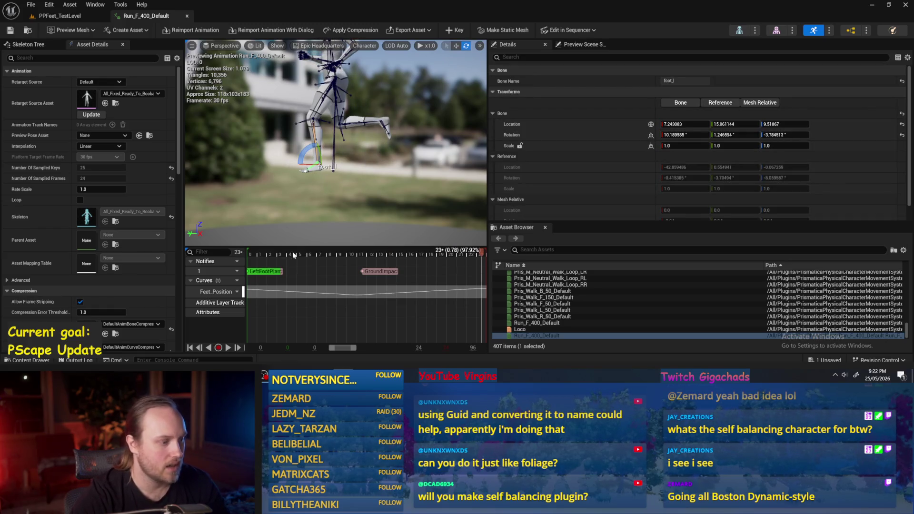
drag(295, 257, 248, 254)
click(318, 174)
click(318, 174)
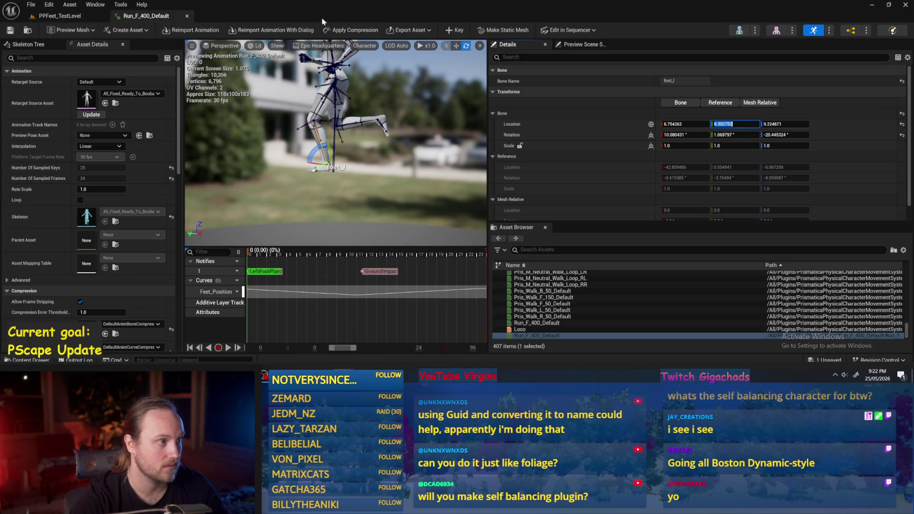
double_click(278, 9)
mouse_move(503, 64)
mouse_down()
mouse_move(650, 63)
mouse_move(470, 41)
mouse_move(457, 0)
mouse_up()
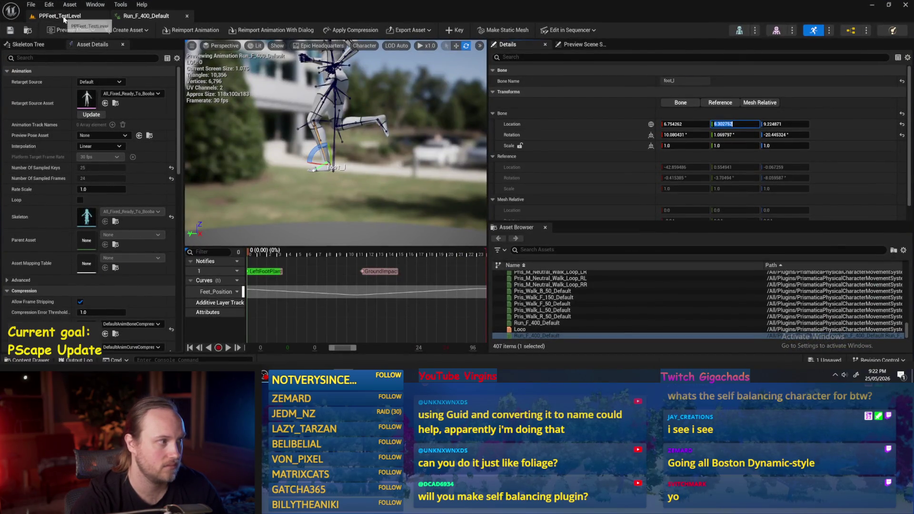
click(64, 17)
- Set PPFeet_StrideLocation's time-0 Y key to 6.302752 and enable time snapping
double_click(280, 300)
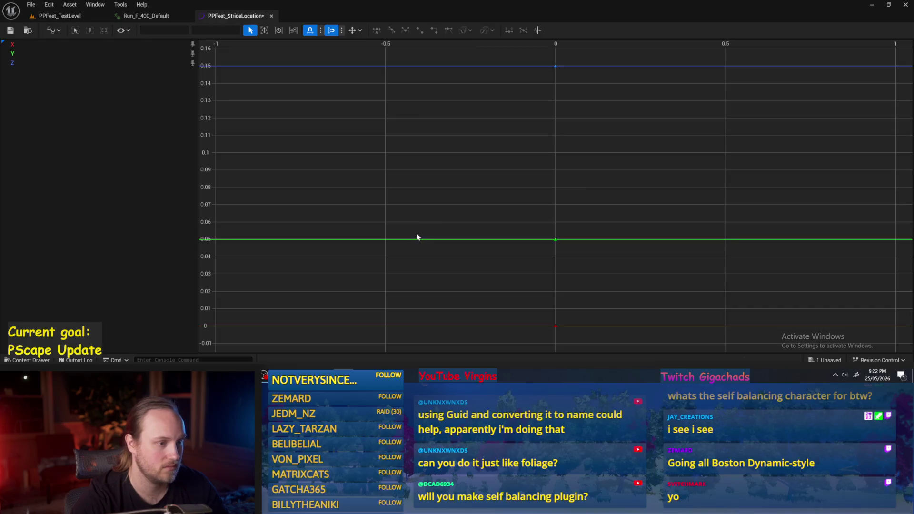
click(384, 242)
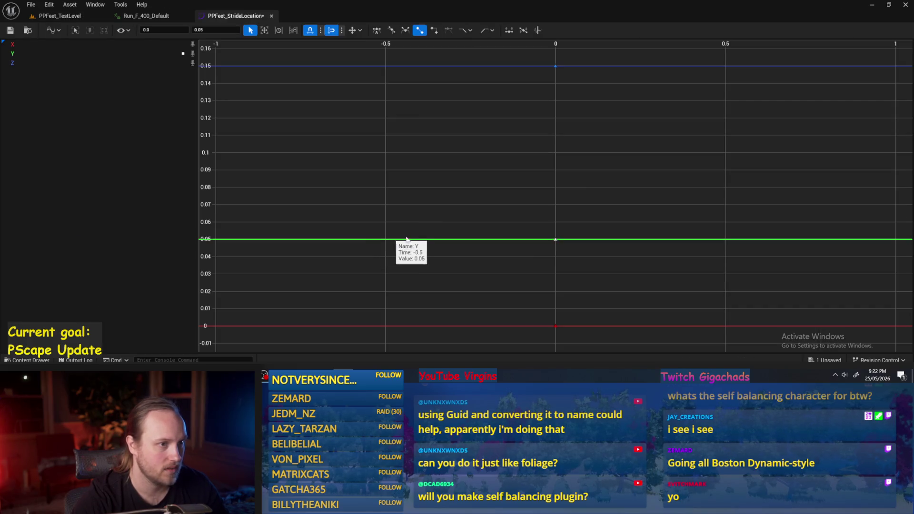
right_click(556, 241)
click(556, 243)
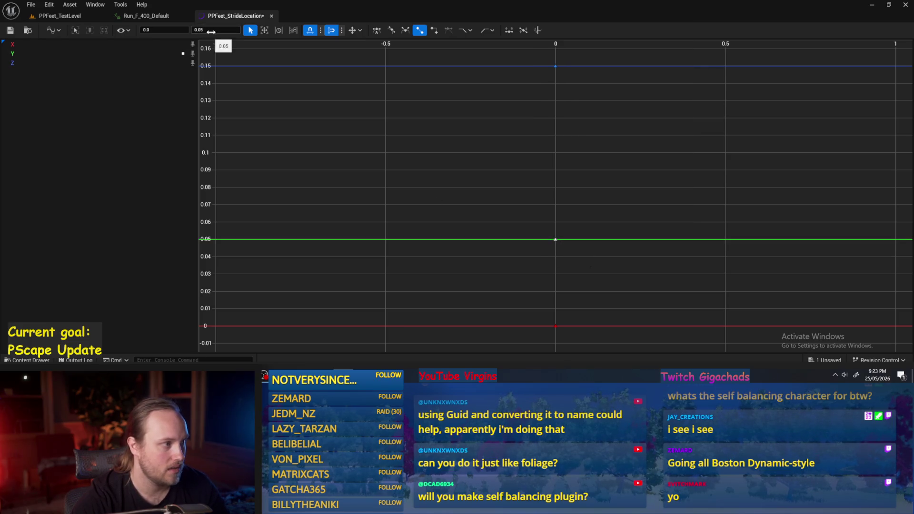
scroll(598, 200, down, 5)
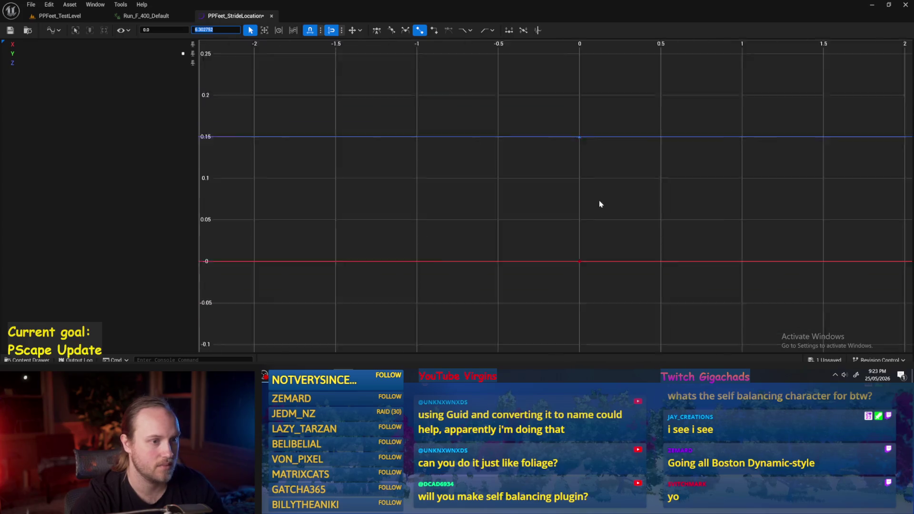
click(310, 32)
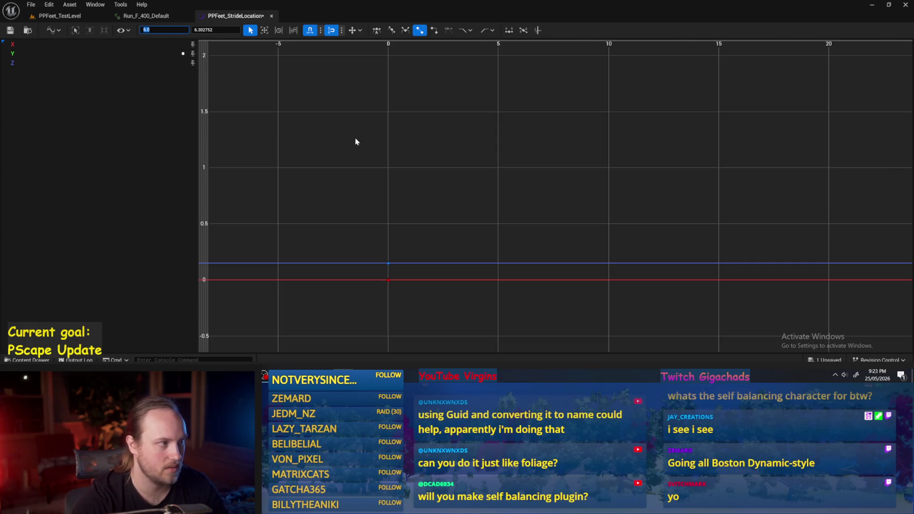
scroll(499, 195, down, 5)
scroll(508, 196, down, 5)
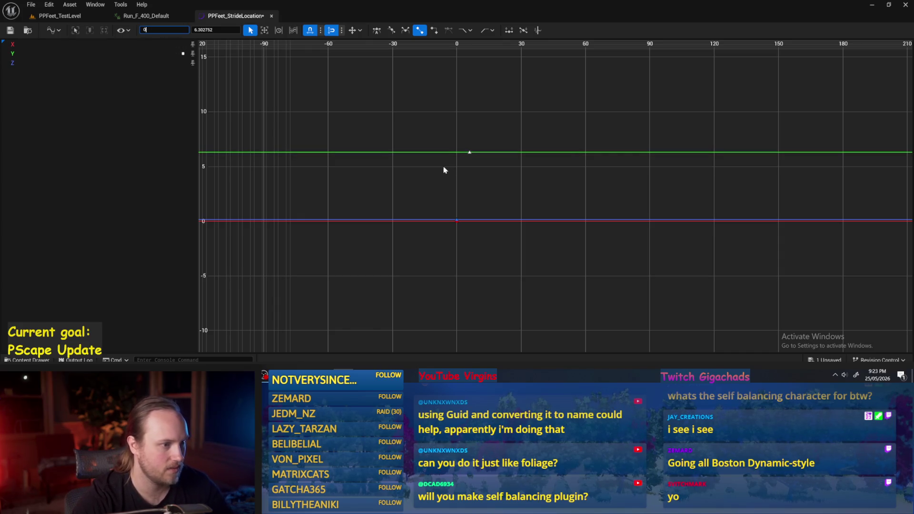
click(487, 197)
scroll(457, 157, up, 5)
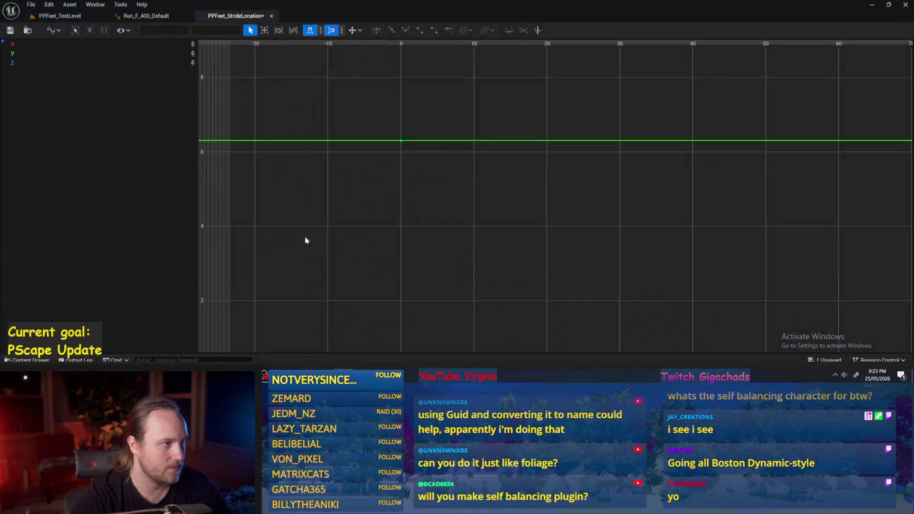
click(133, 15)
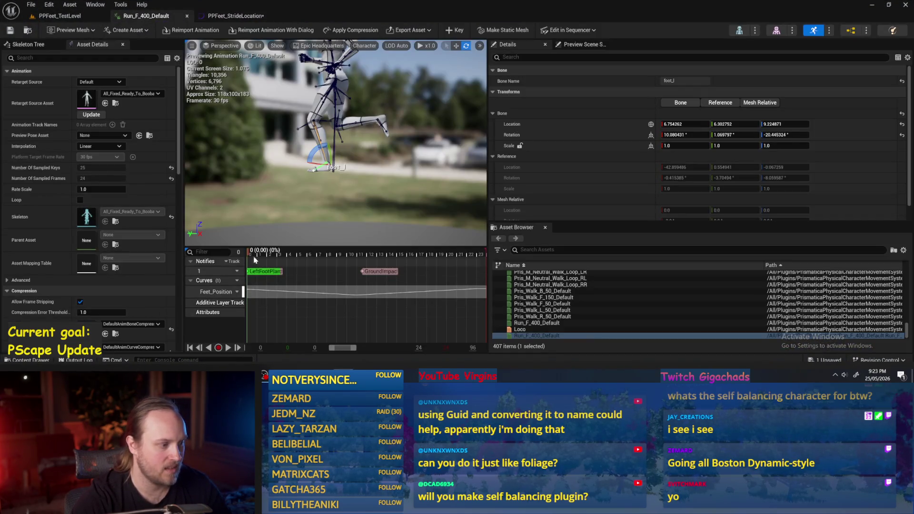
- Copy Pris_Walk_F_150_Default into PrisPhysicalFeet Content with Copy Here and open the copy
mouse_move(250, 253)
mouse_down()
mouse_move(313, 255)
mouse_move(298, 253)
mouse_up()
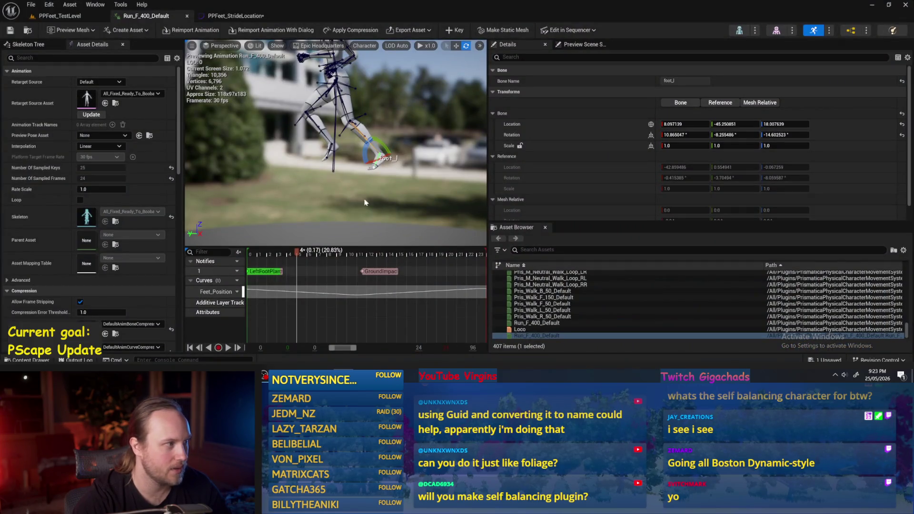
click(66, 16)
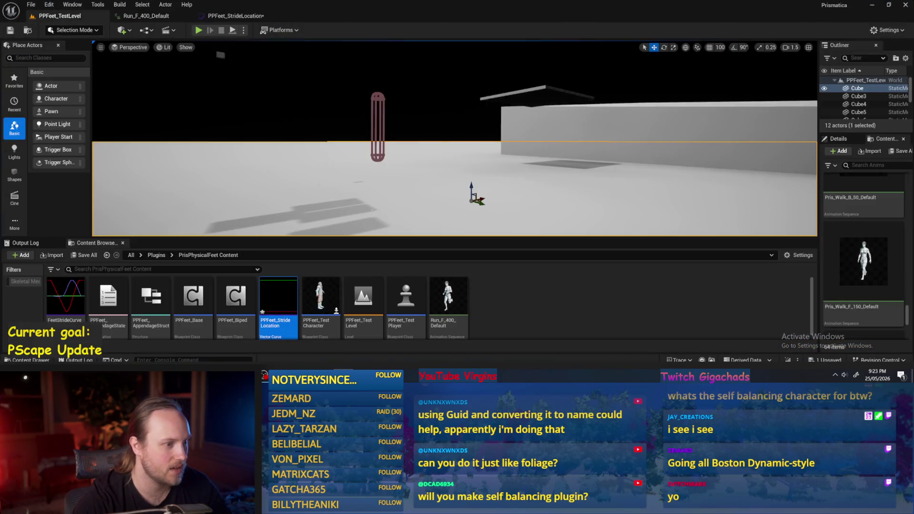
click(559, 317)
drag(864, 266, 559, 286)
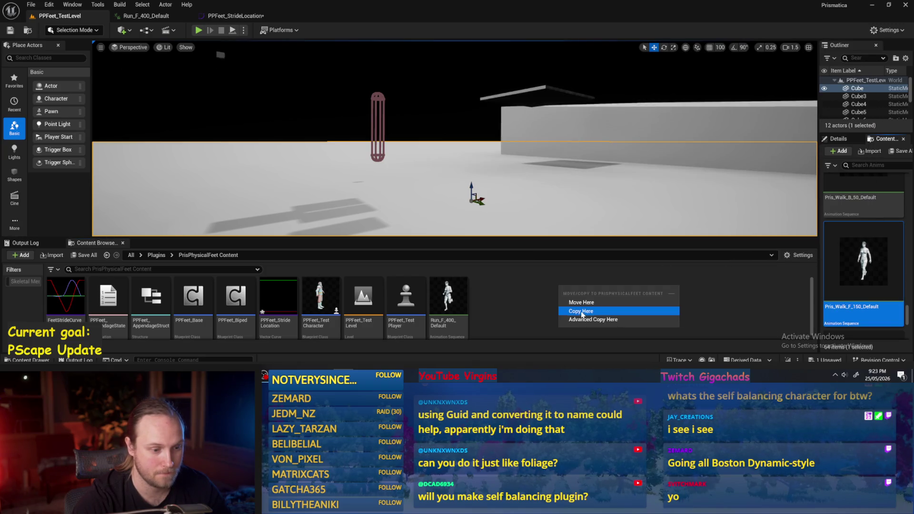
click(582, 312)
double_click(490, 300)
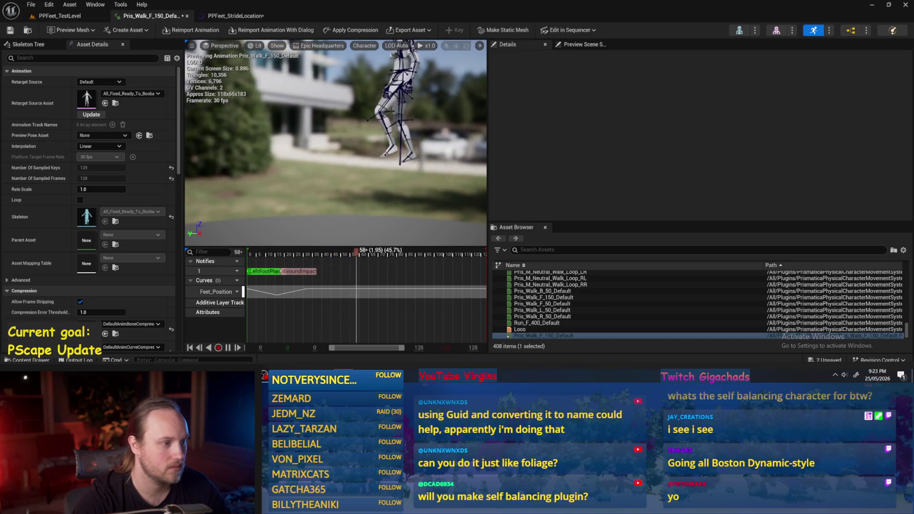
- Pause the walk preview and remove frames 0 to 4 so the clip starts at the stride
key(space)
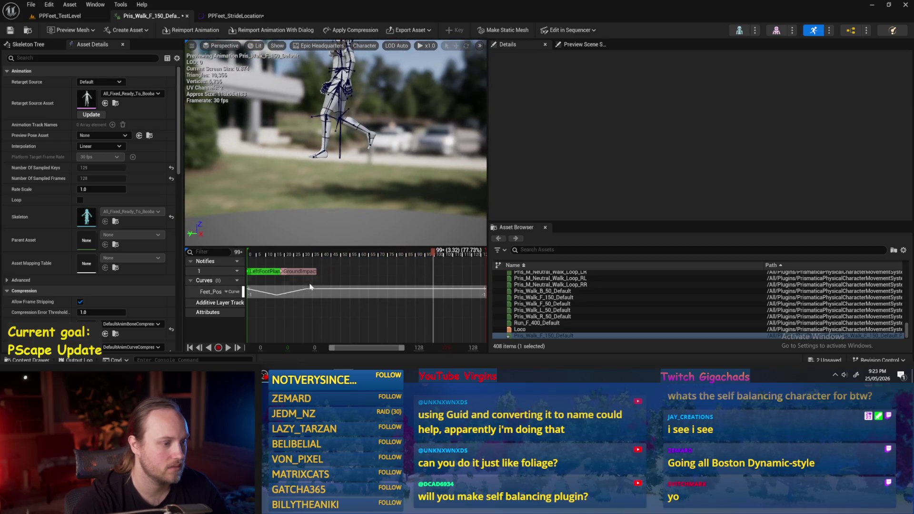
mouse_move(273, 256)
mouse_down()
mouse_move(238, 258)
mouse_move(292, 258)
mouse_move(256, 259)
mouse_up()
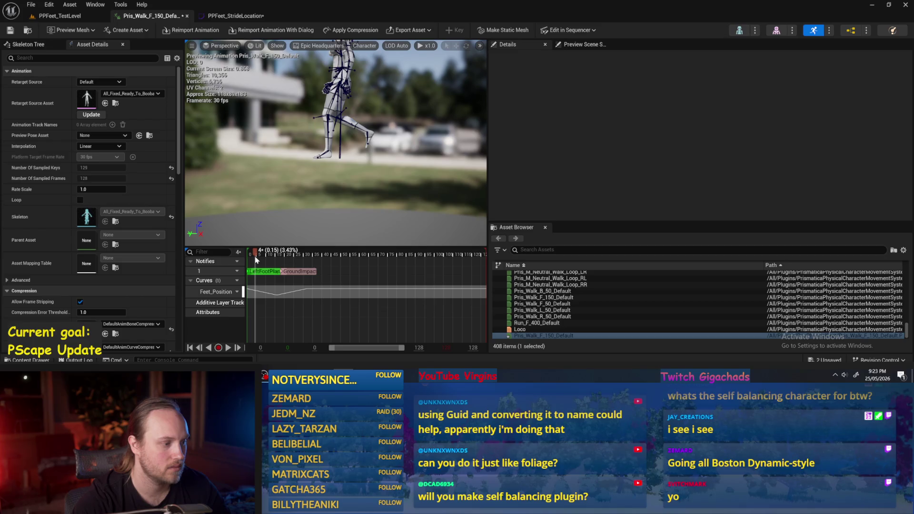
right_click(256, 258)
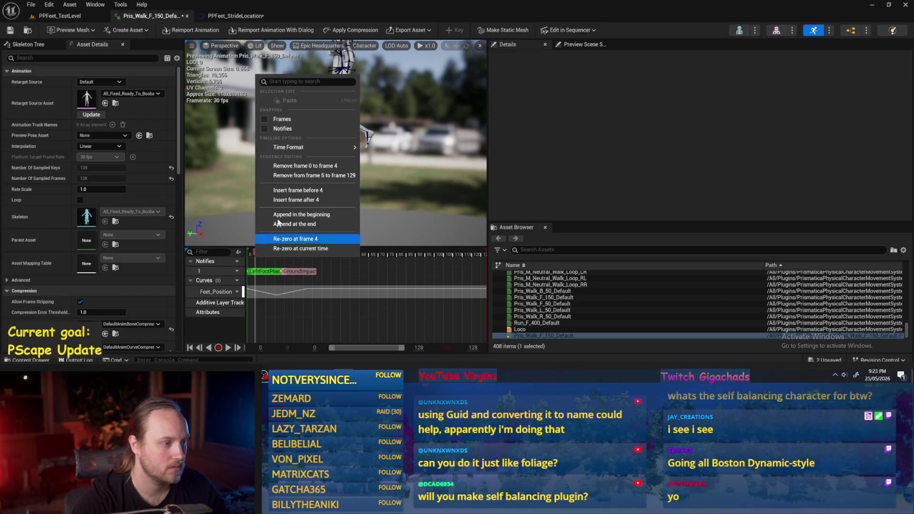
click(296, 167)
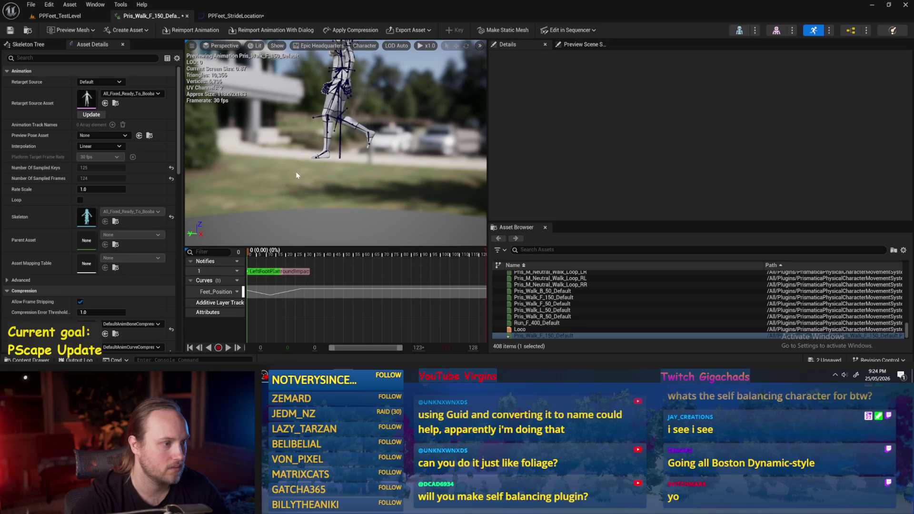
- Trim the tail by removing frames 34 to 125, then frames 33 to 34
drag(250, 258, 313, 257)
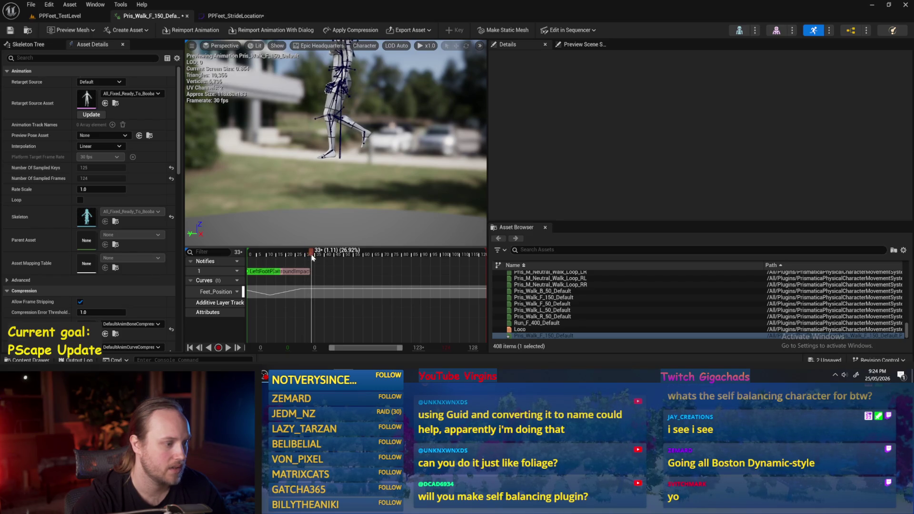
right_click(313, 257)
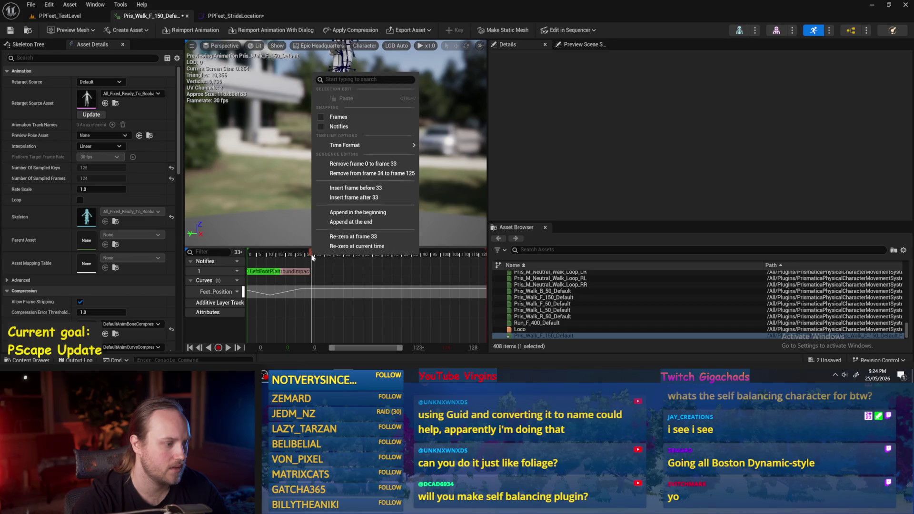
click(362, 174)
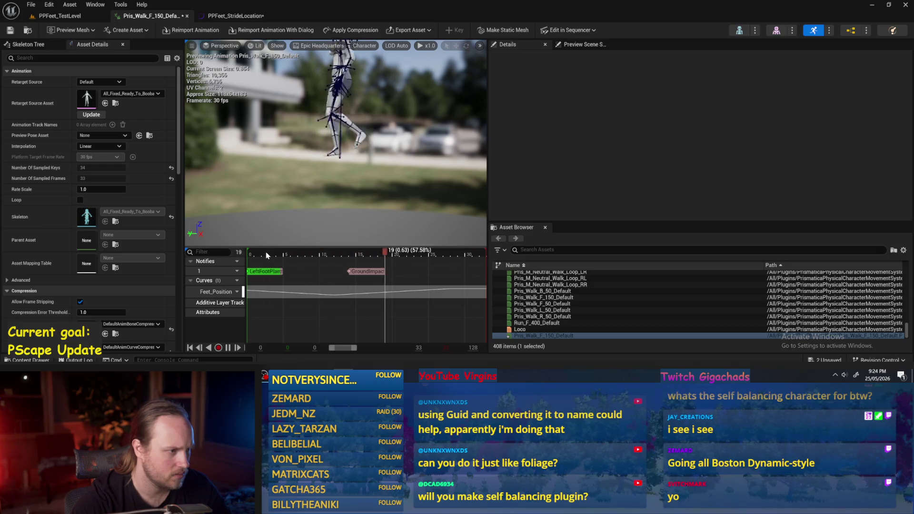
drag(452, 257, 482, 255)
right_click(481, 255)
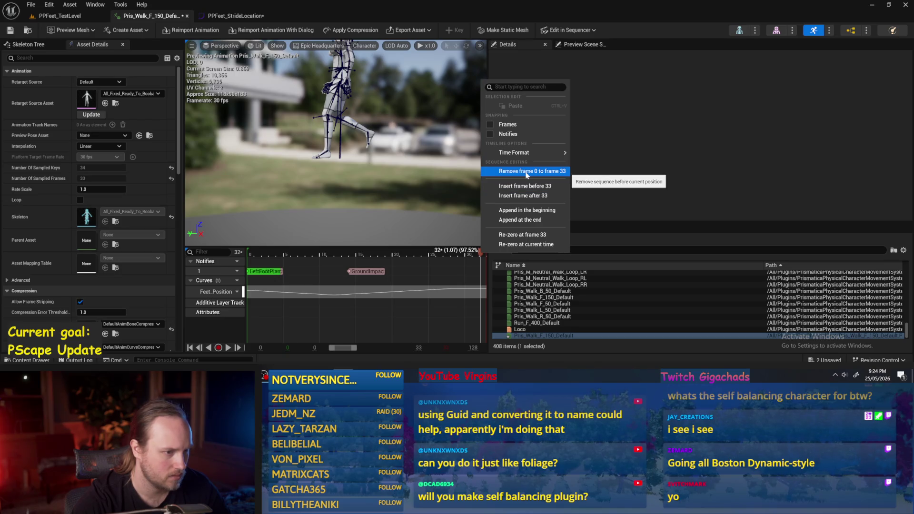
drag(488, 256, 465, 253)
right_click(464, 253)
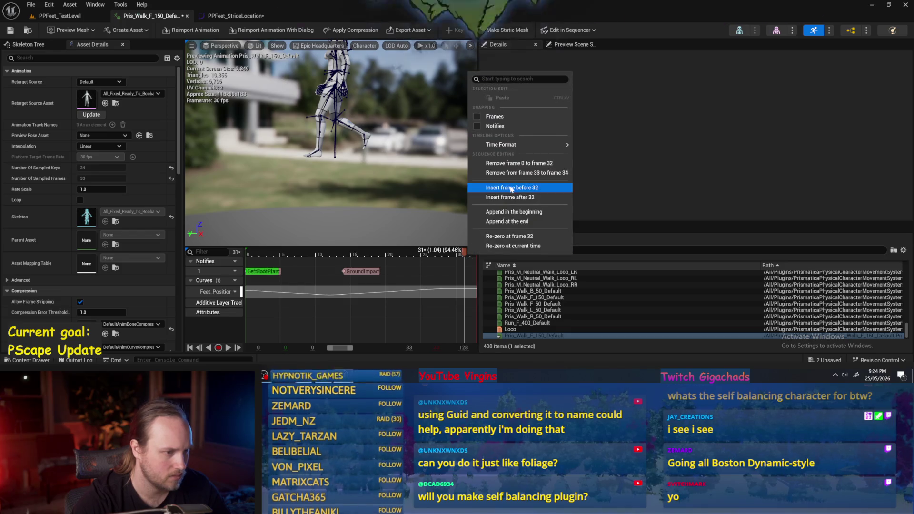
click(512, 173)
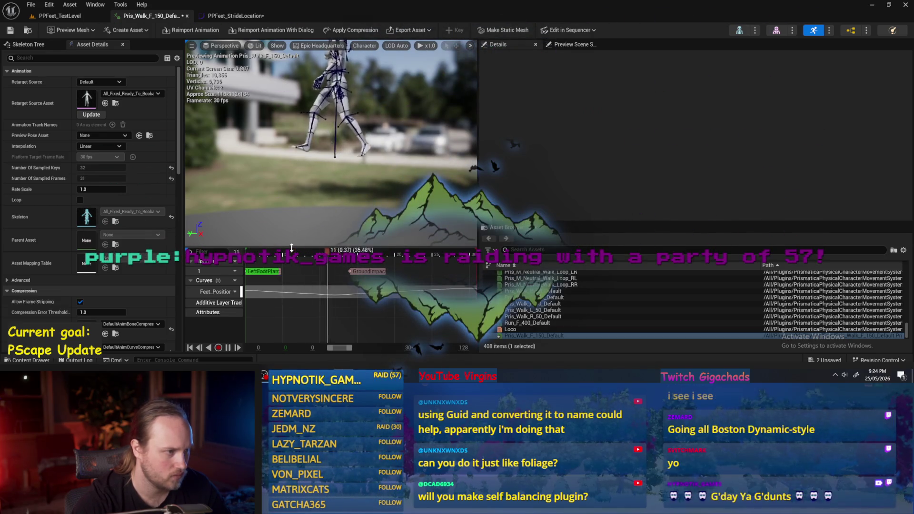
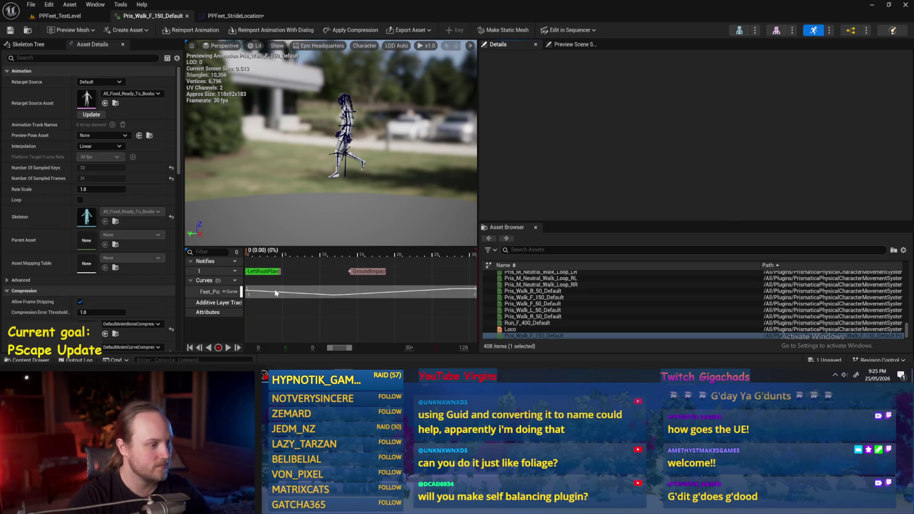
- Scrub the walk animation back to frame 0, zooming in on the character
click(250, 253)
mouse_move(250, 252)
mouse_down()
mouse_move(452, 257)
mouse_move(240, 168)
mouse_up()
scroll(336, 159, up, 3)
drag(336, 159, 342, 164)
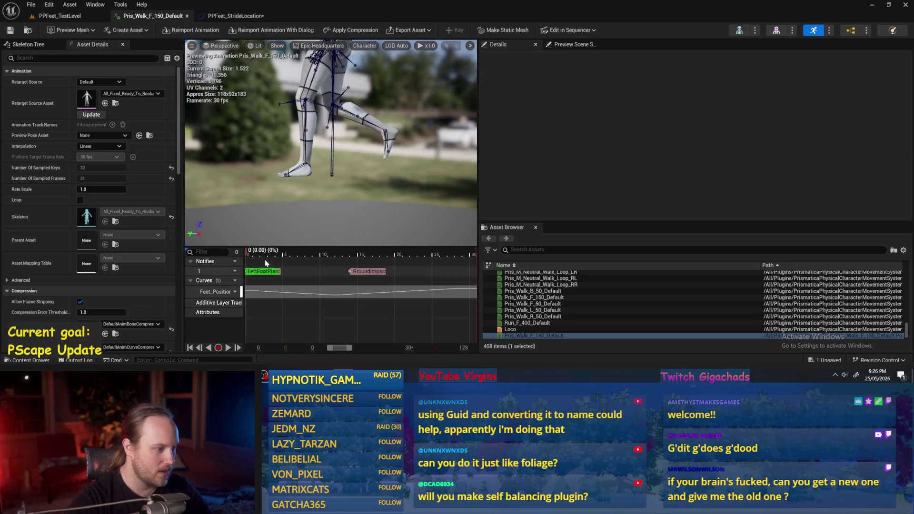
click(312, 259)
drag(312, 259, 247, 259)
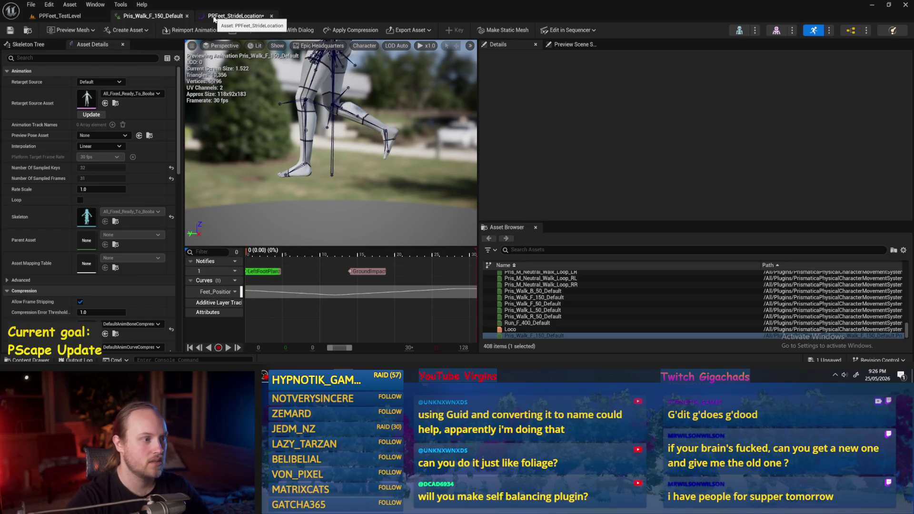
- Select foot_l and copy its Bone Location Y value, 17.021433
click(292, 166)
drag(324, 182, 331, 187)
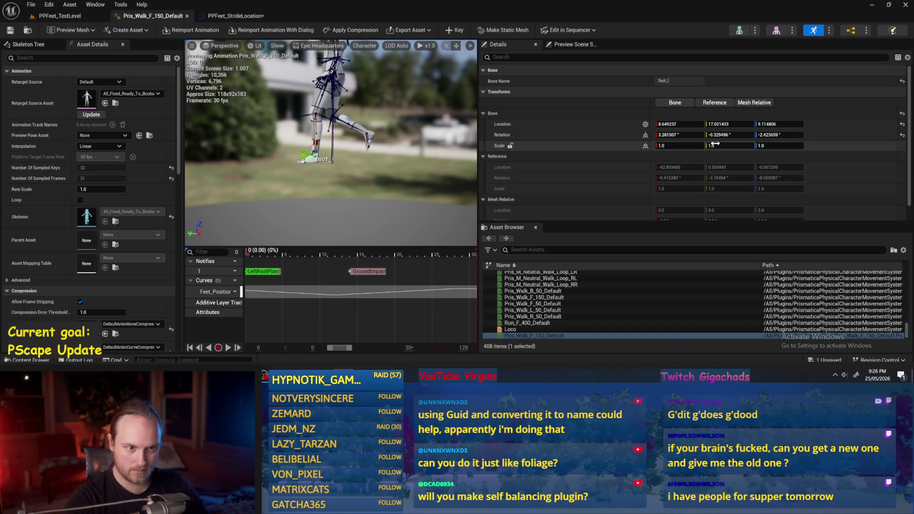
click(729, 124)
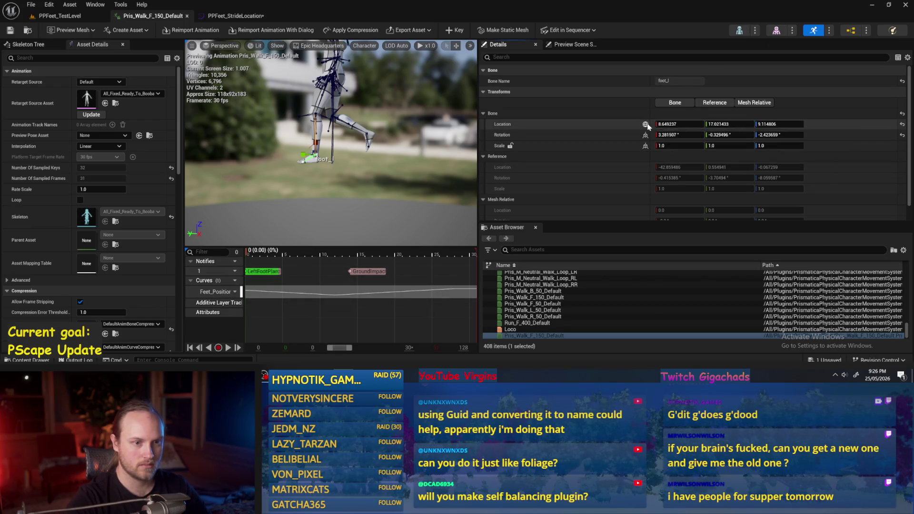
drag(708, 124, 724, 124)
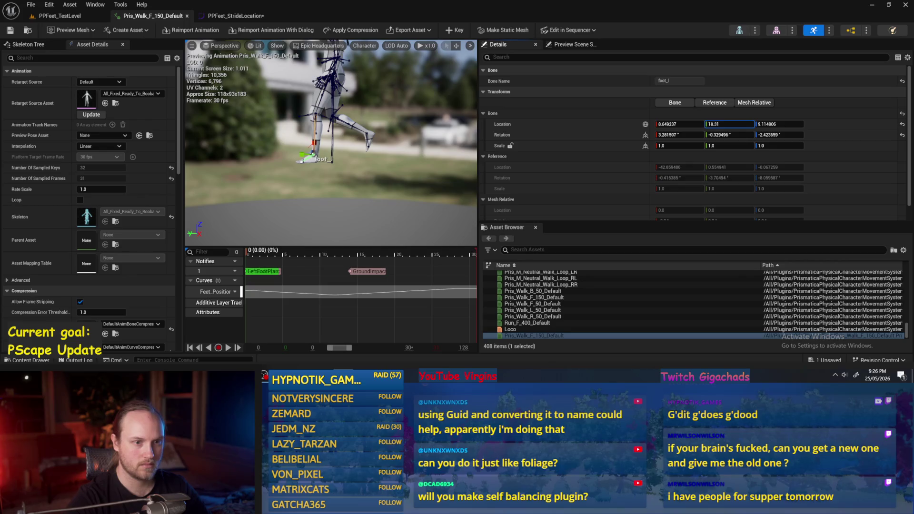
key(ctrl+z)
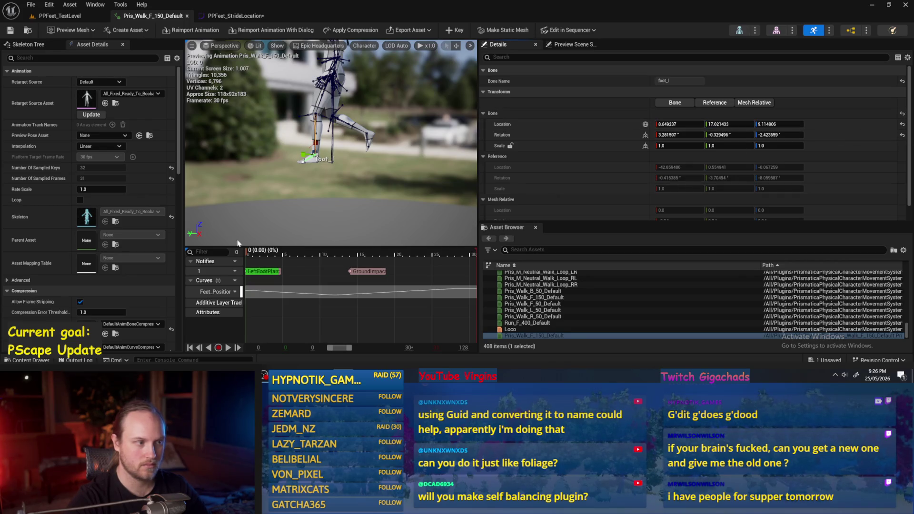
click(719, 125)
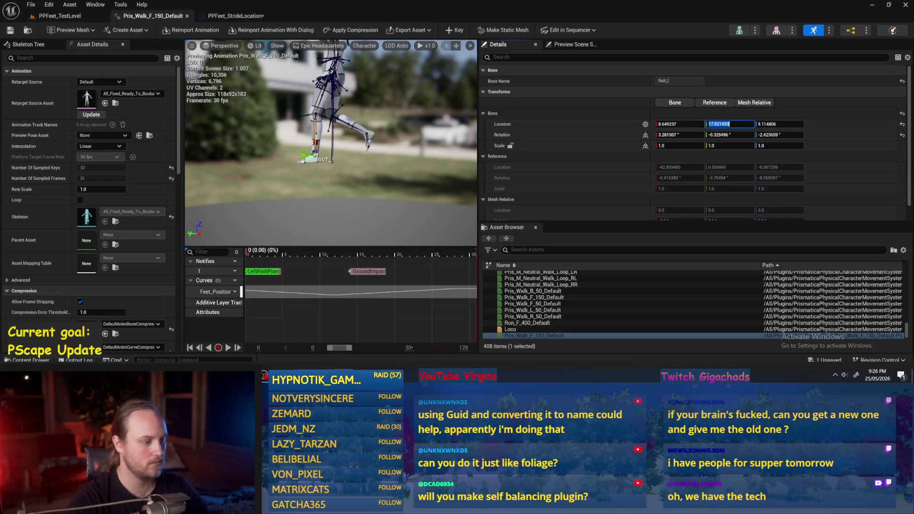
click(252, 16)
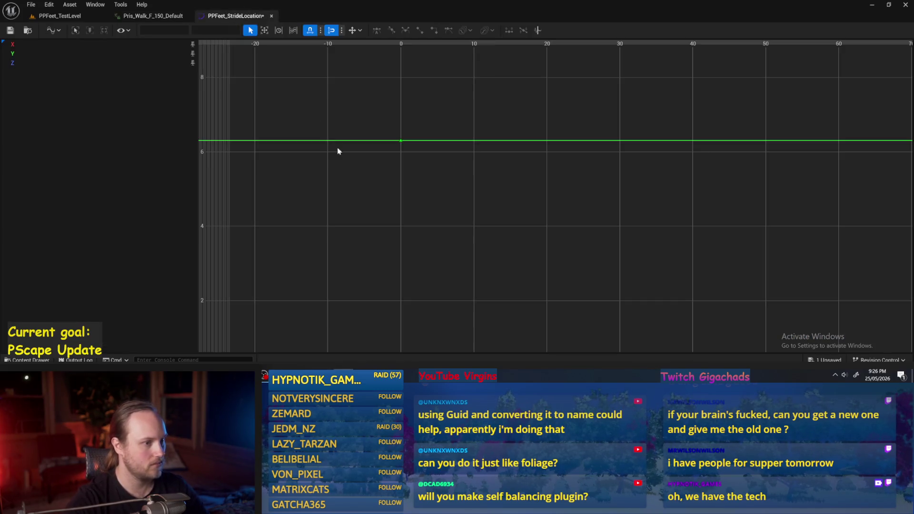
- Paste 17.021433 as the value of the Y curve's key at frame 0
click(401, 141)
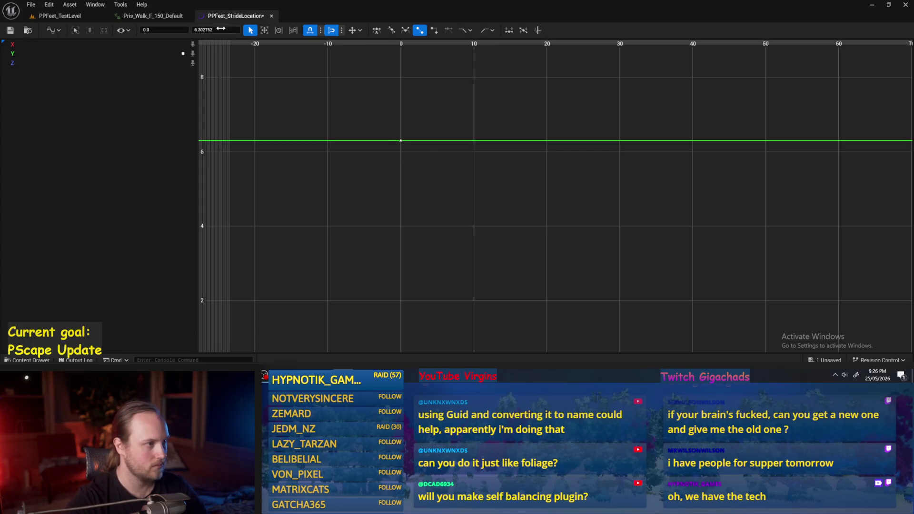
drag(221, 28, 370, 206)
scroll(435, 180, down, 3)
scroll(436, 181, down, 4)
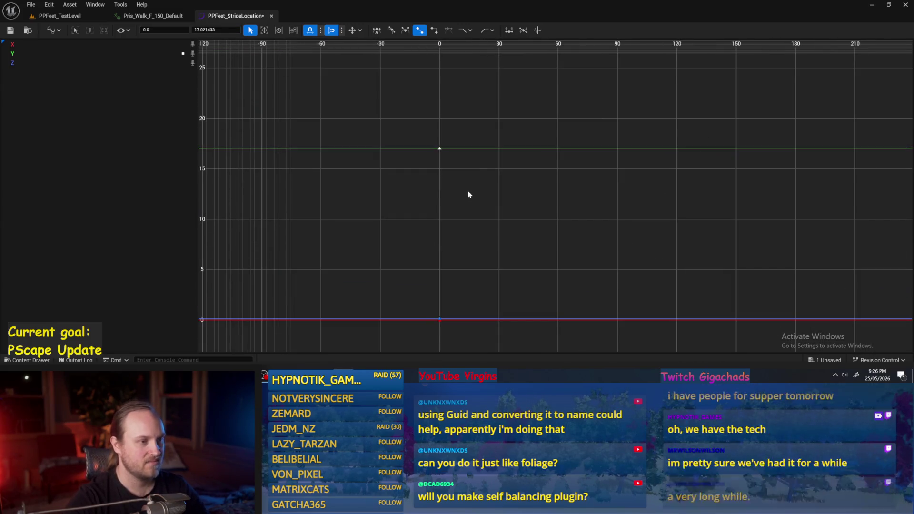
drag(467, 192, 473, 217)
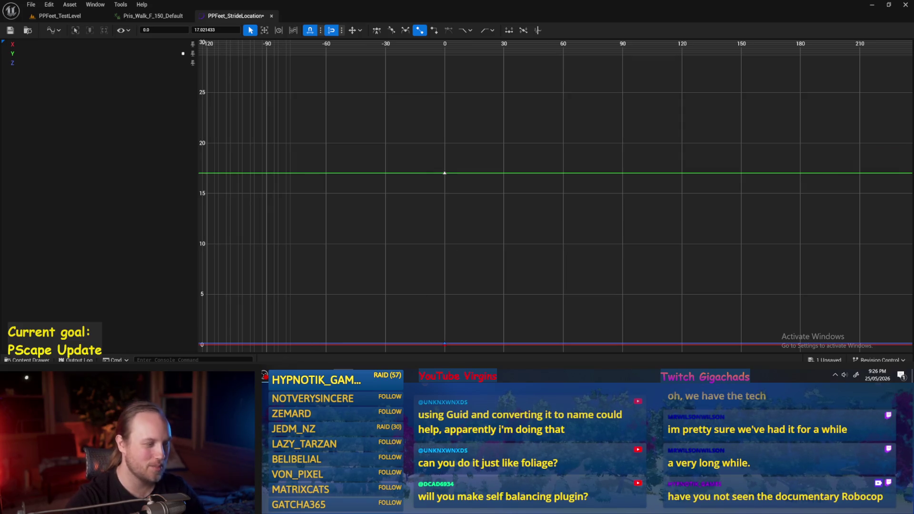
click(156, 19)
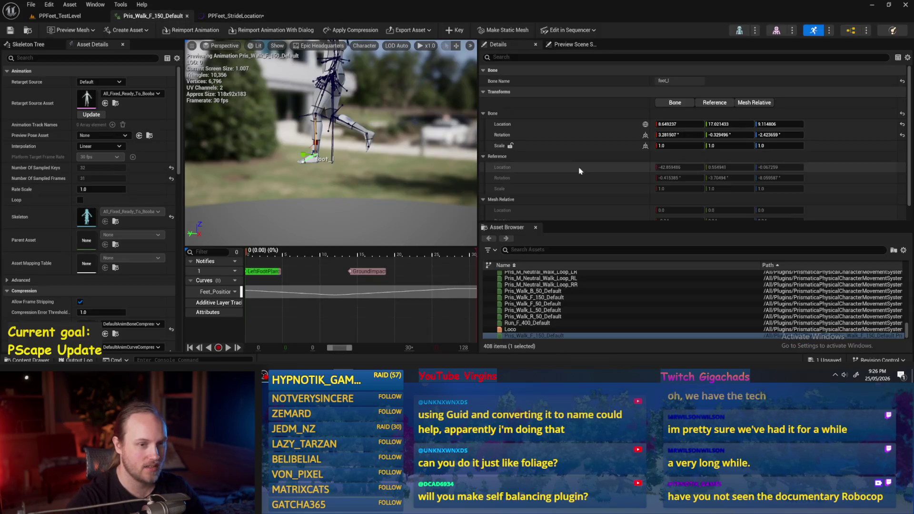
- Scrub to frame 10 and copy foot_l's Bone Location Y, -33.782658
click(256, 256)
mouse_move(255, 256)
mouse_down()
mouse_move(348, 258)
mouse_move(239, 261)
mouse_move(367, 258)
mouse_move(309, 262)
mouse_move(333, 265)
mouse_move(308, 266)
mouse_move(321, 269)
mouse_up()
click(318, 264)
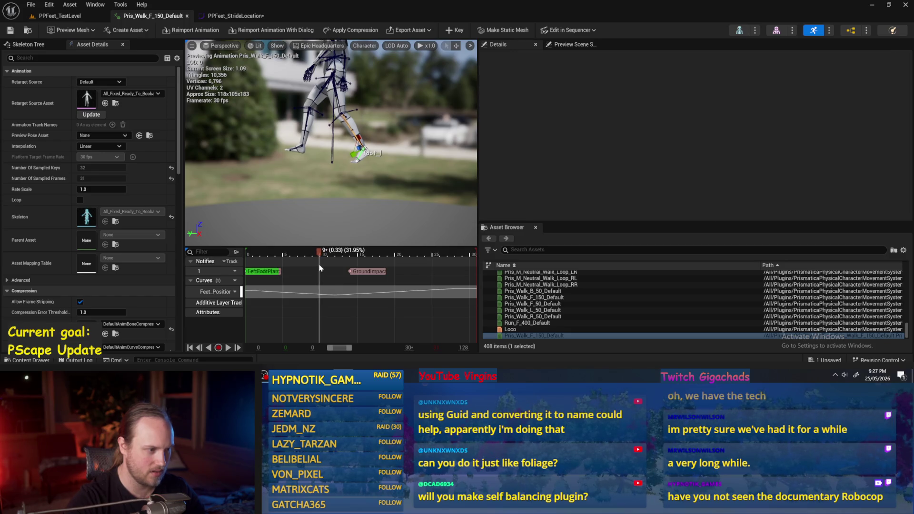
click(323, 252)
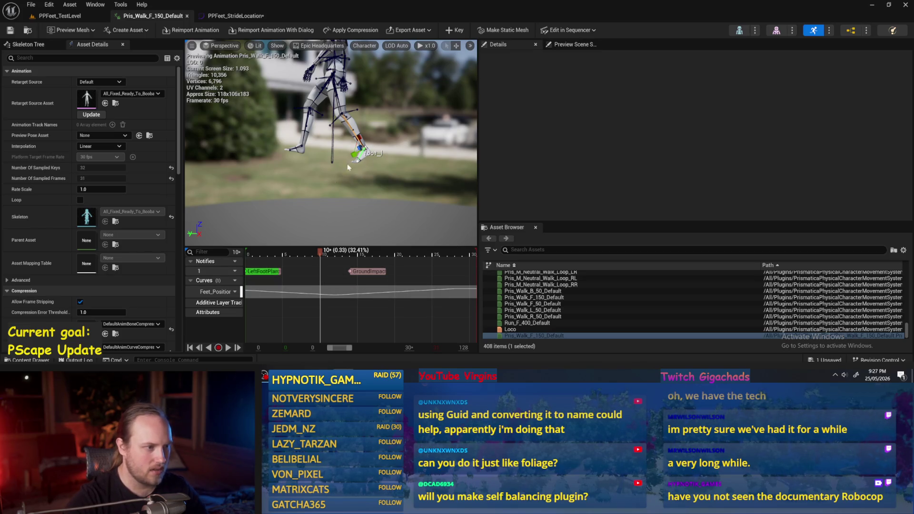
click(366, 170)
click(361, 153)
click(724, 124)
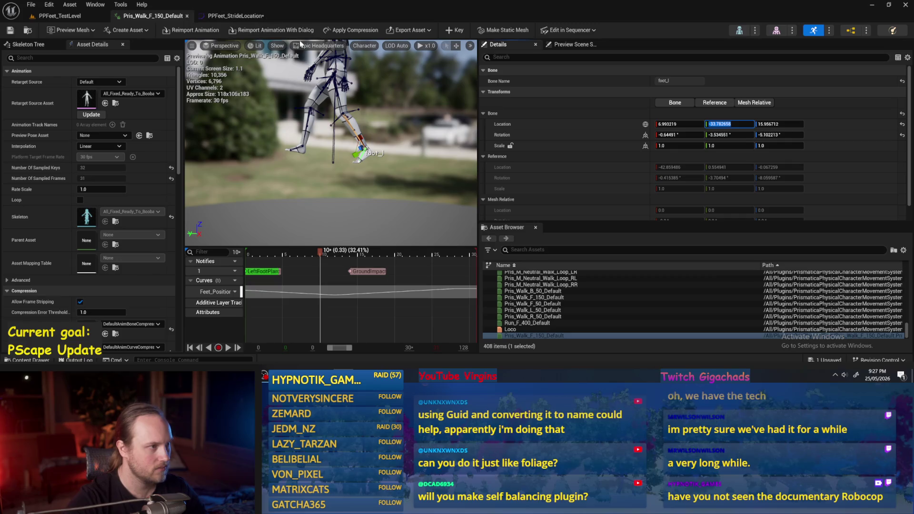
click(234, 16)
- Add a second key to the Y curve from its right-click menu
scroll(444, 187, down, 3)
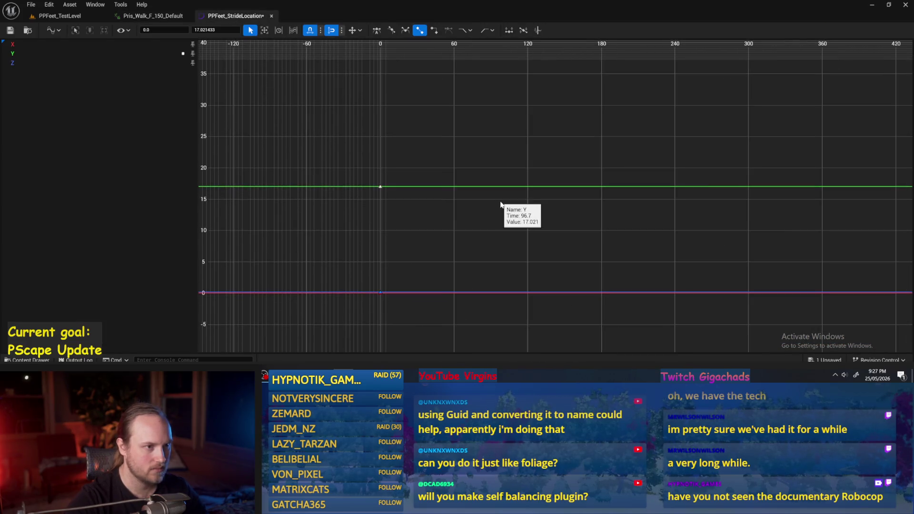
mouse_move(459, 188)
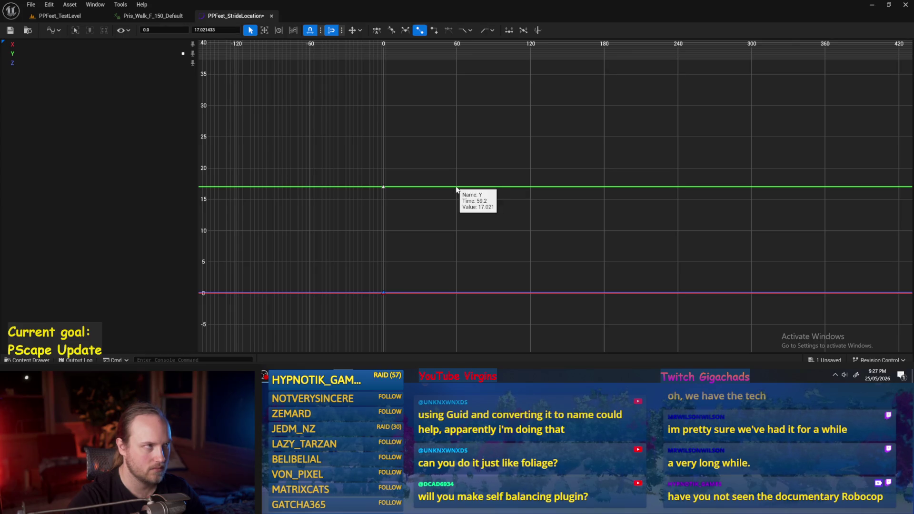
right_click(457, 189)
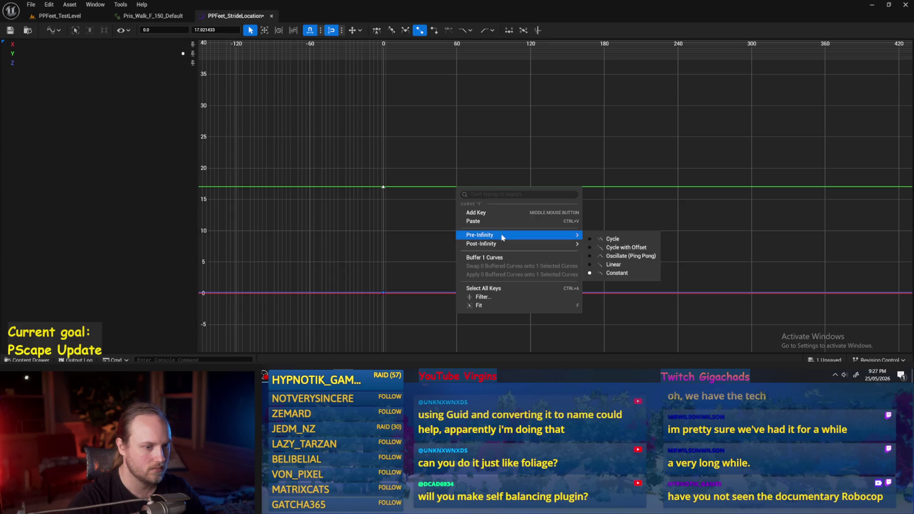
click(483, 215)
drag(464, 171, 447, 198)
- Set the new key to time 0.33 and value -33.782658
click(157, 30)
text(0)
key(Return)
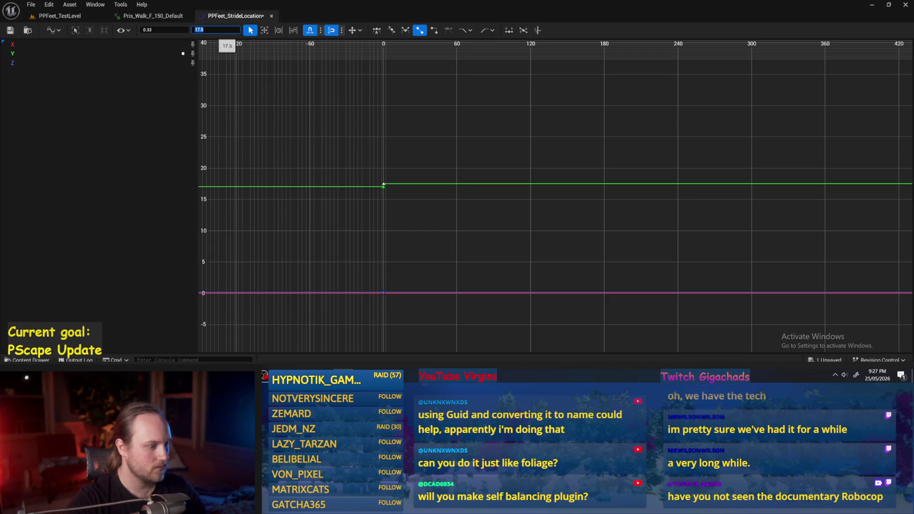
key(Return)
scroll(452, 238, down, 4)
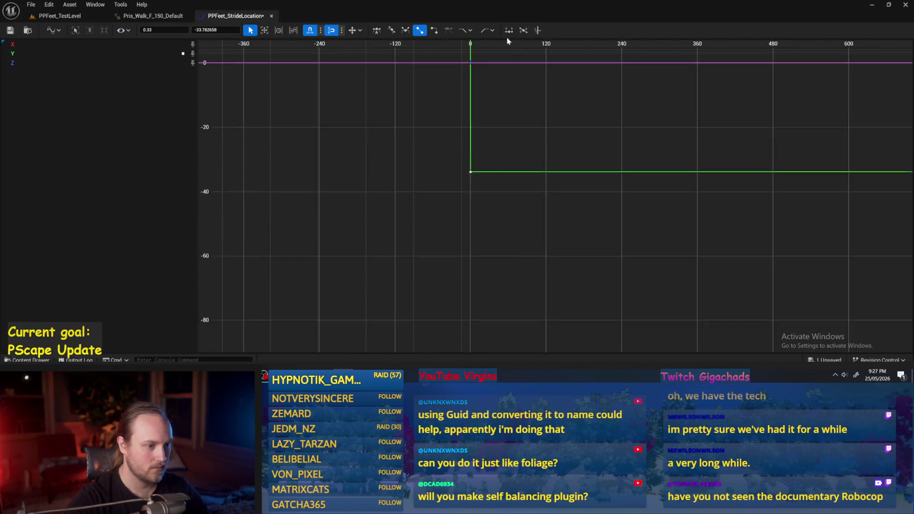
scroll(486, 153, up, 2)
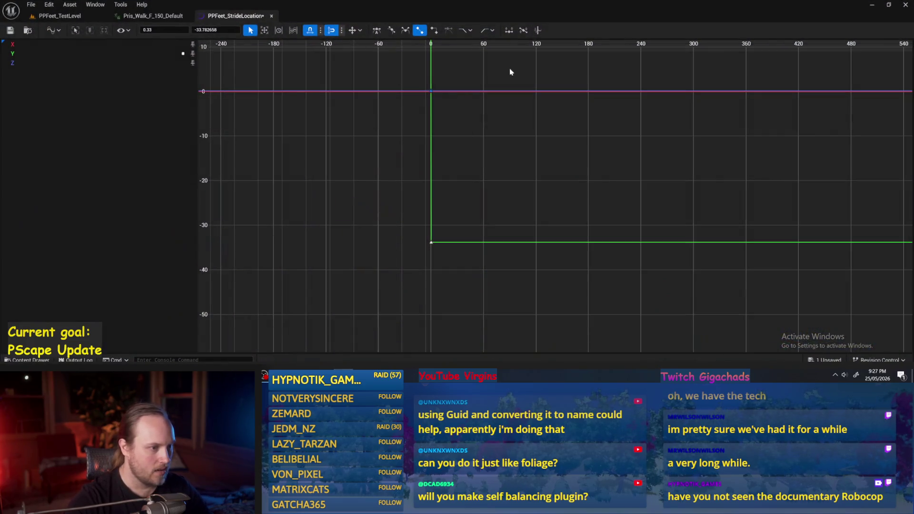
drag(456, 100, 453, 117)
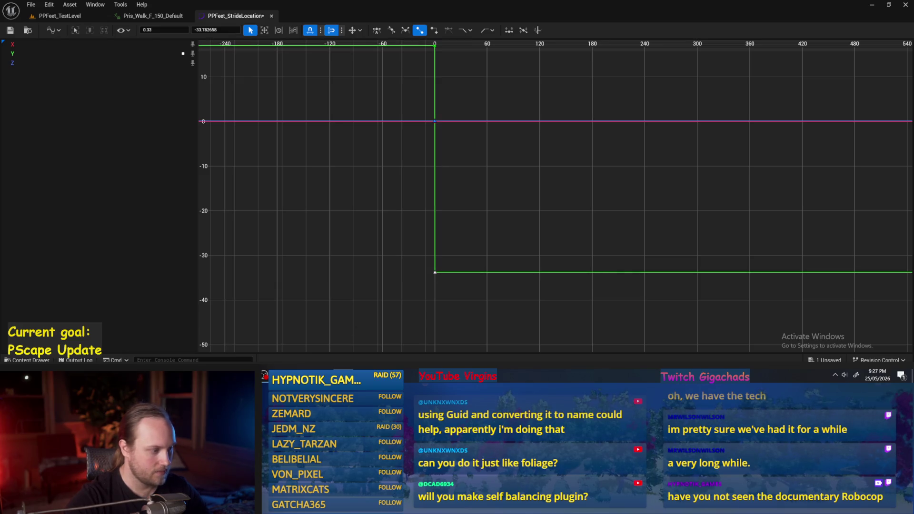
click(148, 16)
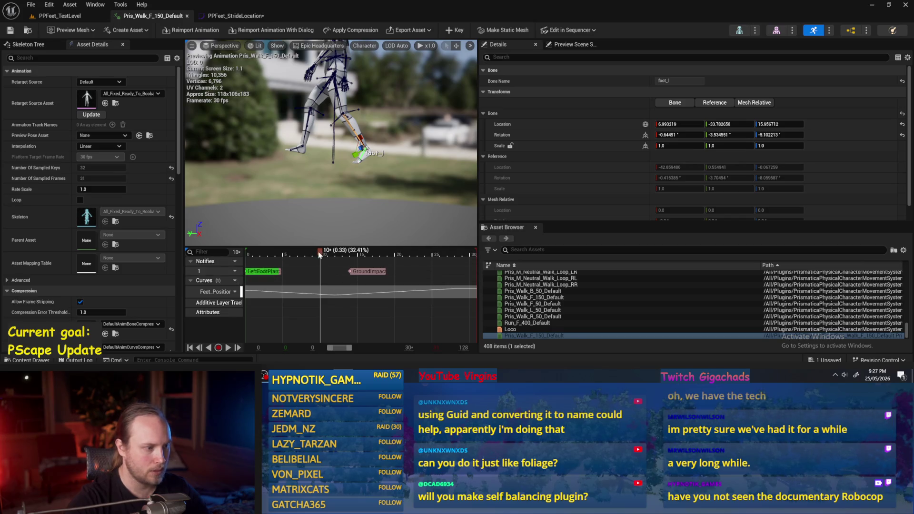
- Scrub to frame 26 and copy foot_l's Y location, 34.028603
drag(320, 256, 502, 277)
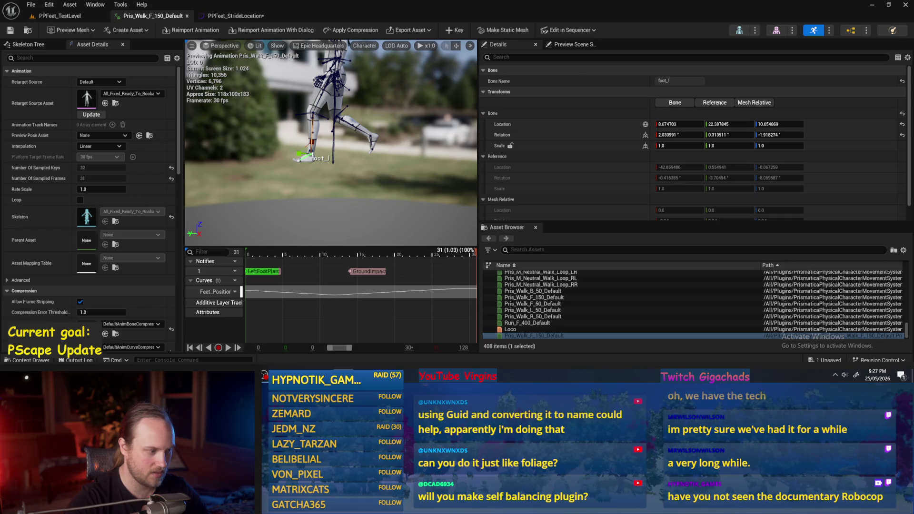
mouse_move(475, 253)
mouse_down()
mouse_move(386, 255)
mouse_move(457, 254)
mouse_move(428, 254)
mouse_move(440, 247)
mouse_up()
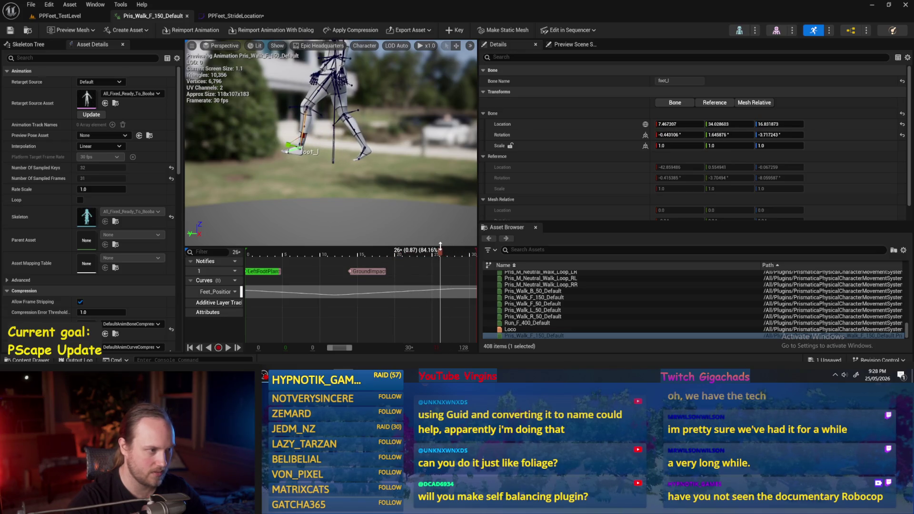
click(720, 124)
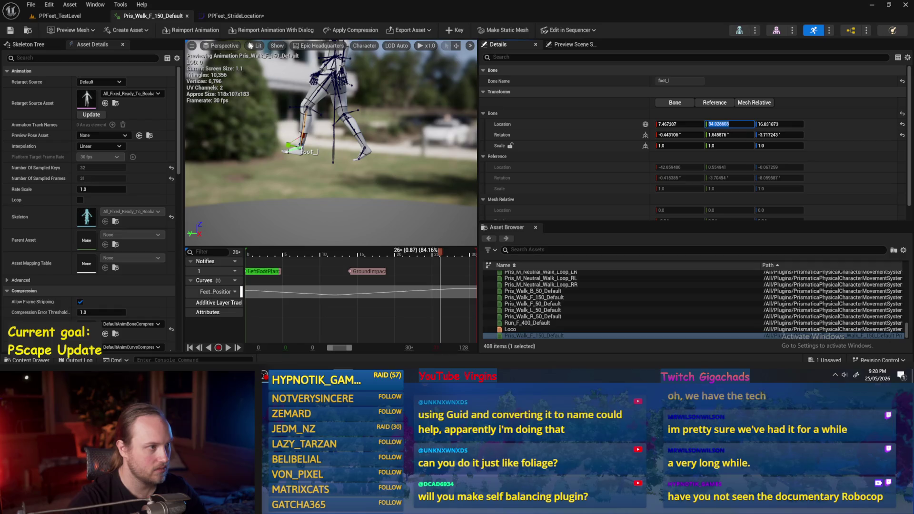
click(236, 16)
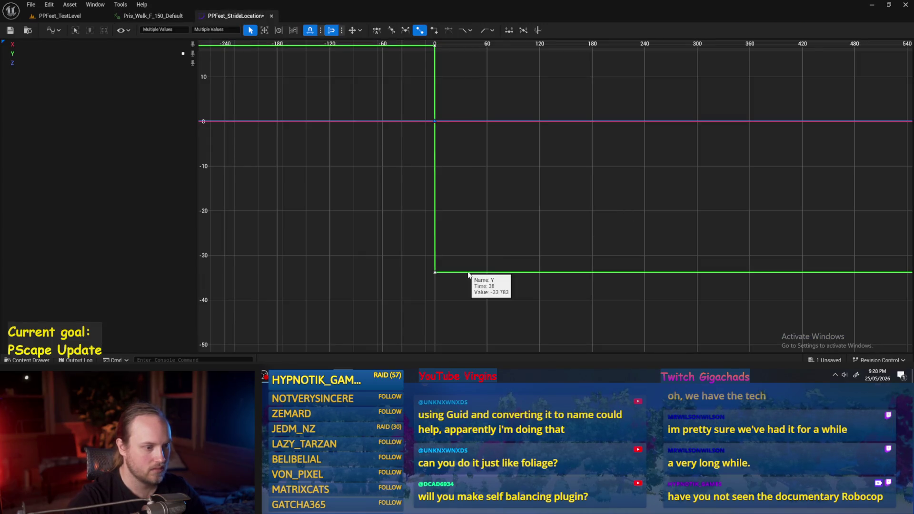
- Add a Y curve key at time 1.0 with value 34.028603
right_click(595, 273)
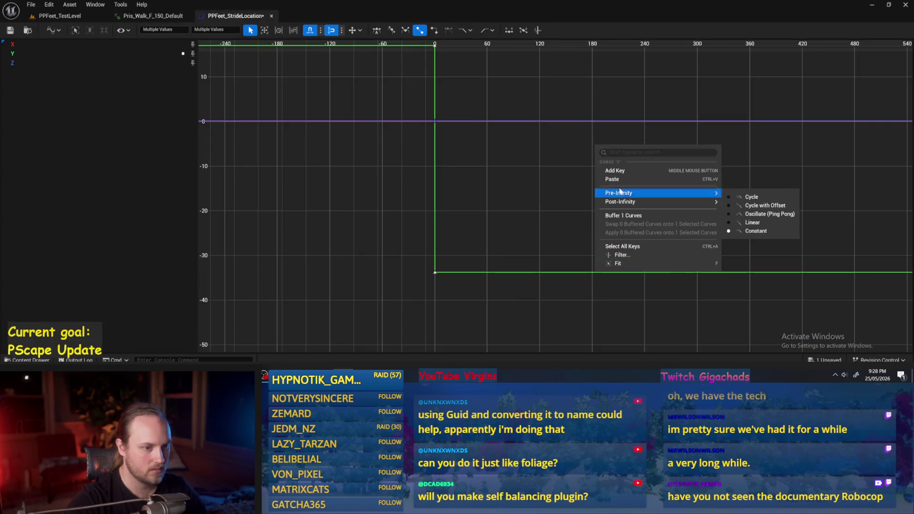
click(615, 171)
click(155, 30)
text(1)
key(Return)
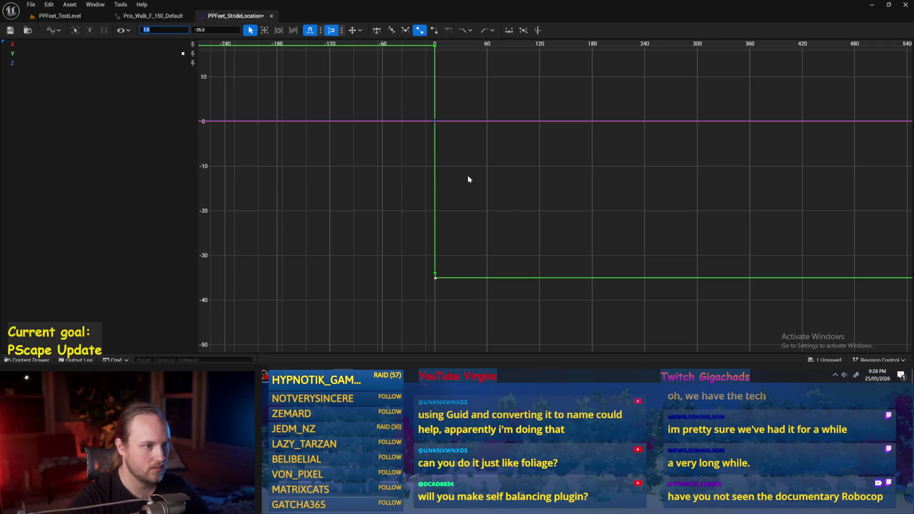
click(214, 28)
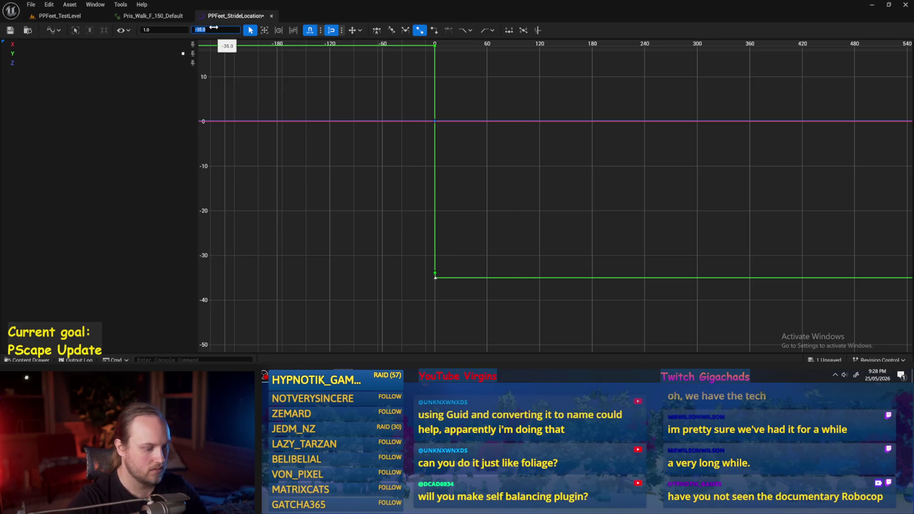
key(Return)
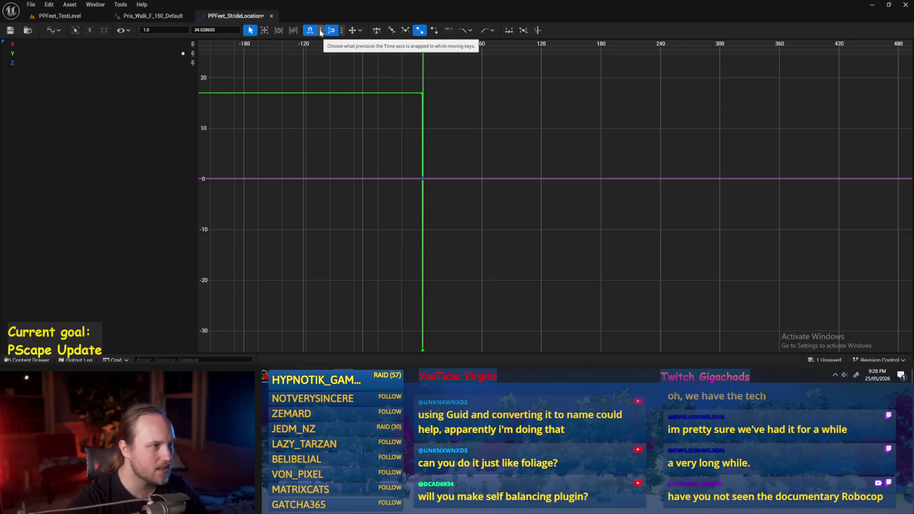
click(55, 31)
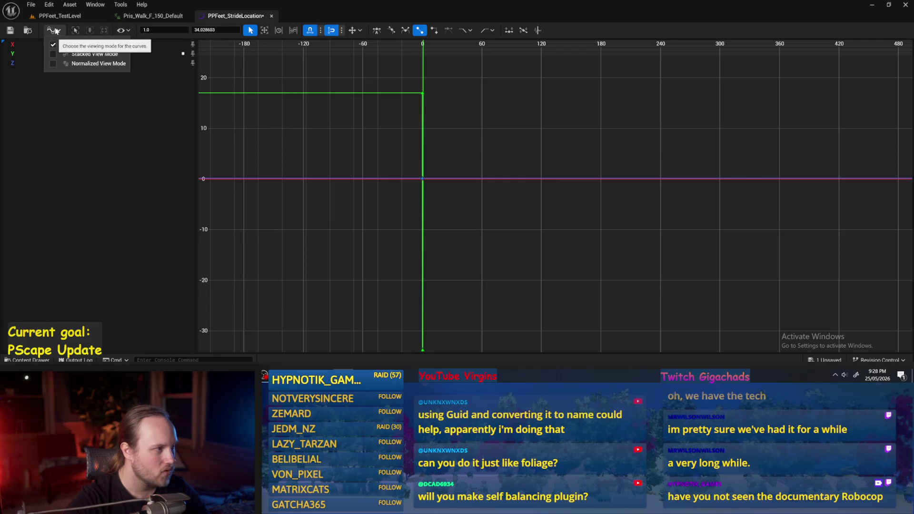
- Switch the curve editor to Normalized view mode to overlay the curves
click(105, 58)
click(54, 30)
click(75, 67)
scroll(428, 214, down, 4)
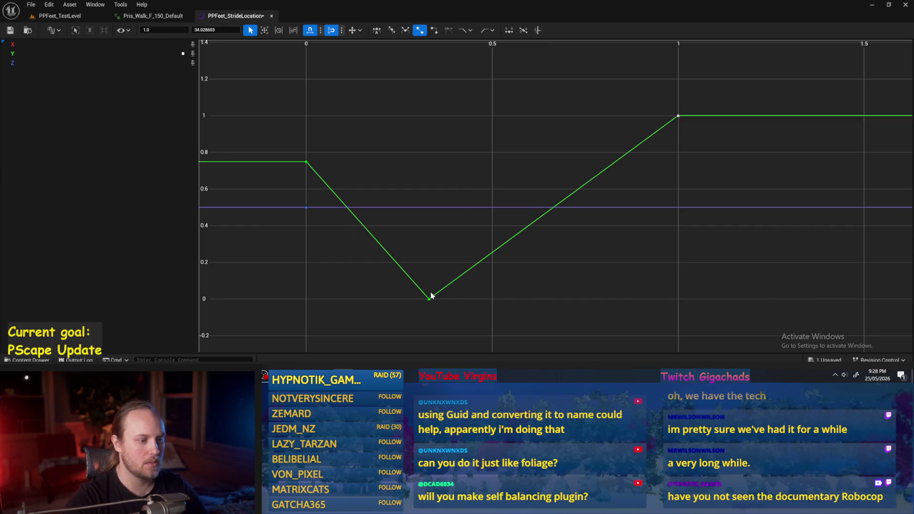
key(ctrl+a)
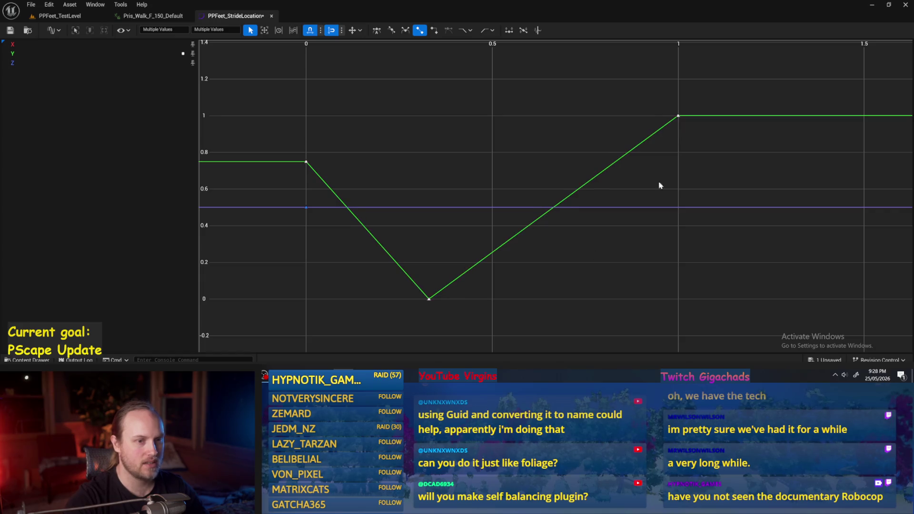
click(665, 164)
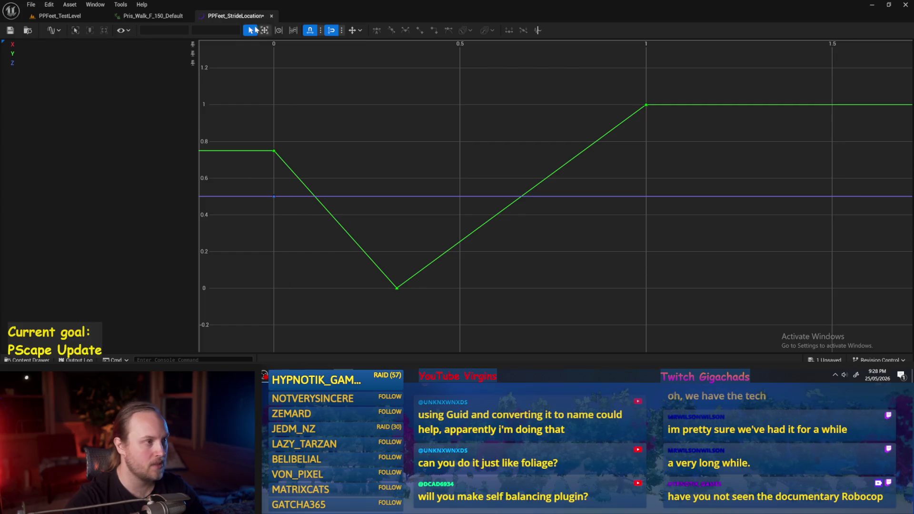
- Check the left foot in the walk animation at 0.89 seconds
click(148, 16)
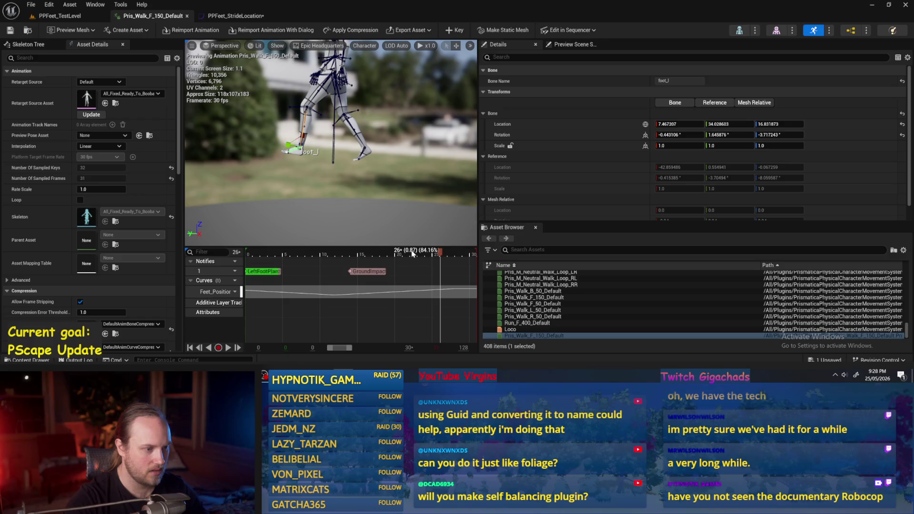
drag(440, 251, 446, 251)
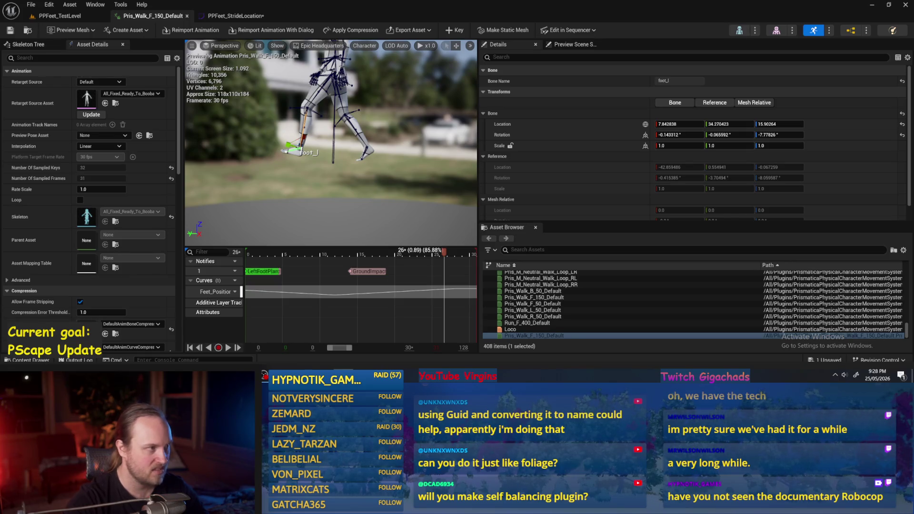
click(268, 16)
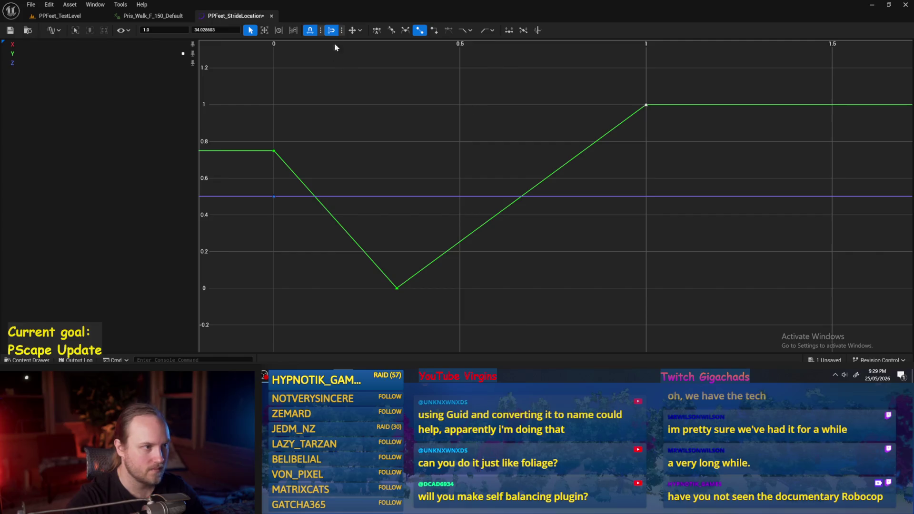
- Retime the peak key from 1.0 to 0.89
click(162, 30)
text(0.)
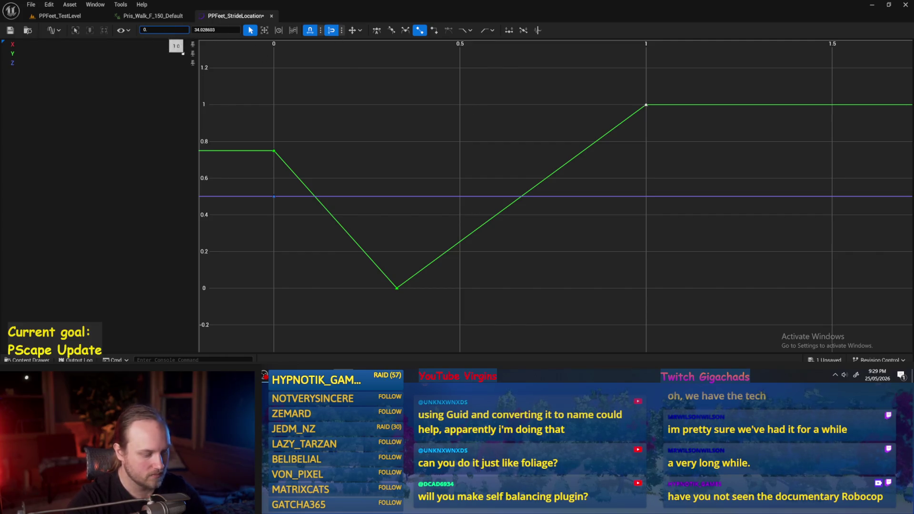
text(85)
key(Return)
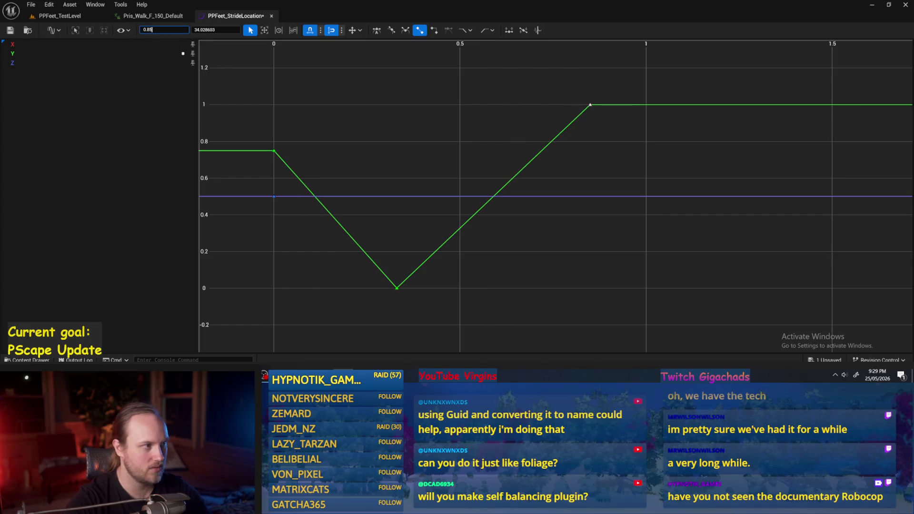
key(Return)
click(642, 118)
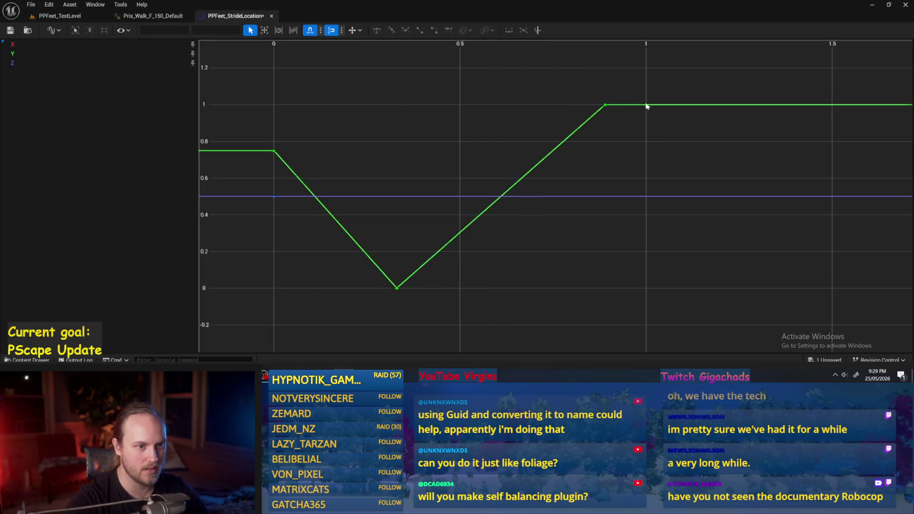
- Add a key at time 1.0 with the starting value 17.021433
right_click(647, 105)
click(675, 130)
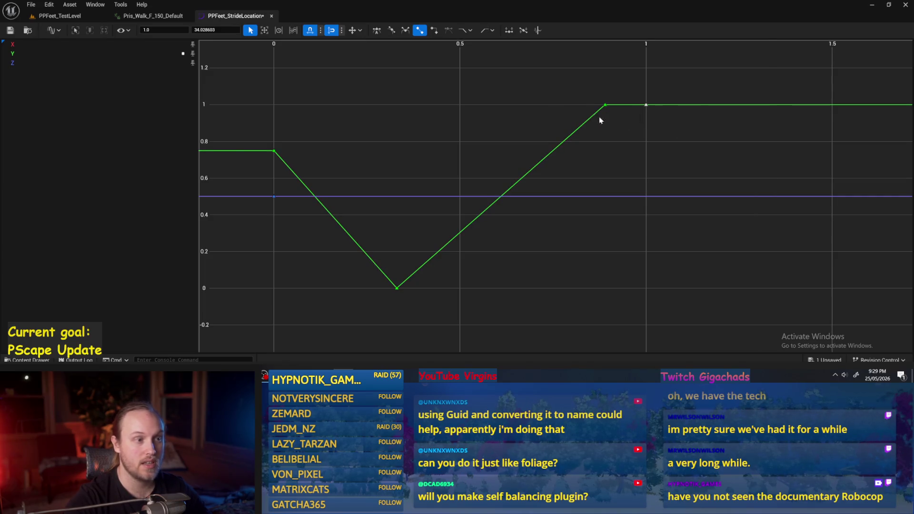
click(274, 151)
click(216, 29)
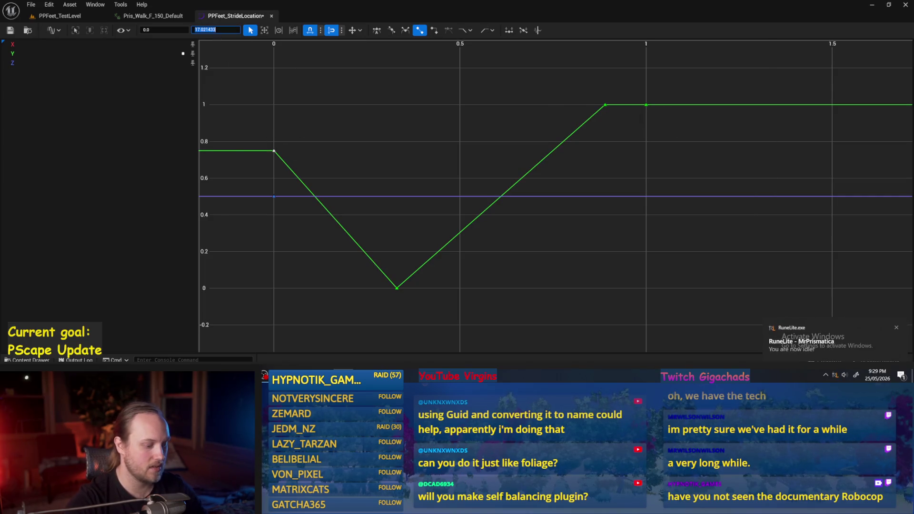
click(646, 105)
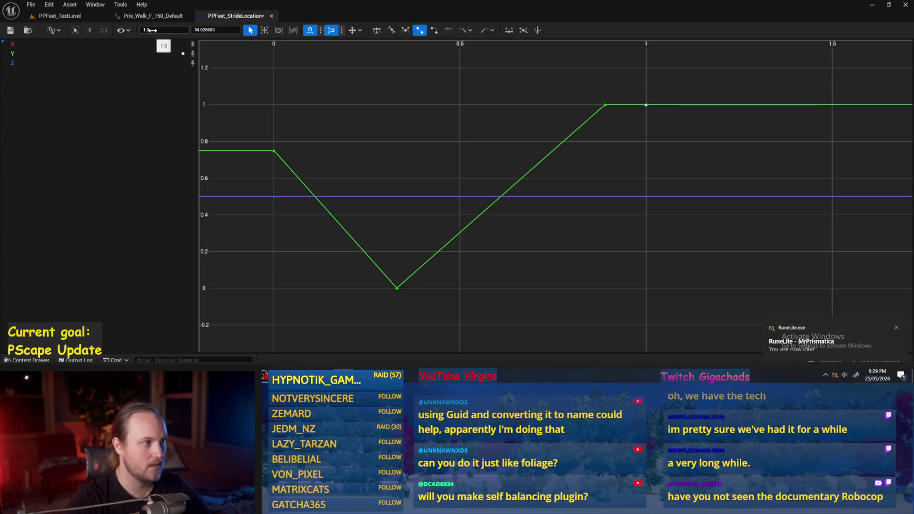
click(215, 29)
key(ctrl+v)
key(Return)
click(605, 259)
- Give all keys on the green Y curve Auto tangents
click(424, 266)
right_click(558, 136)
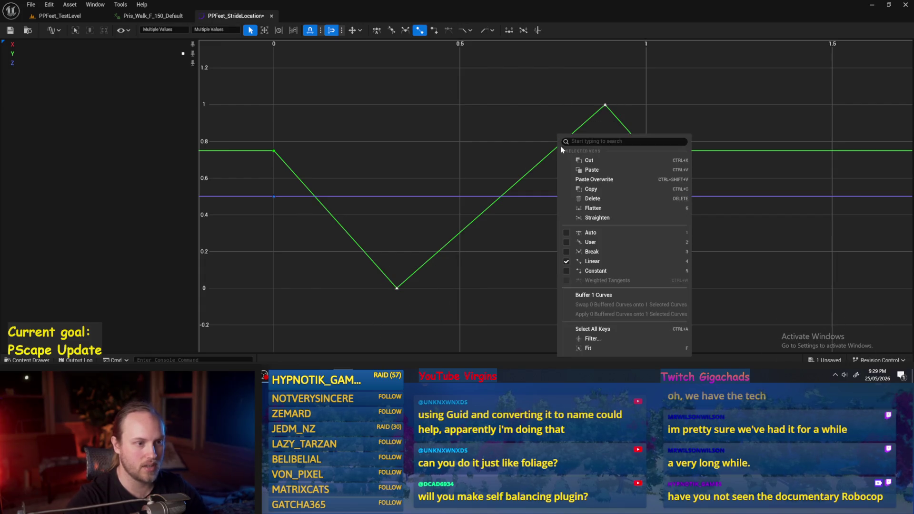
click(592, 232)
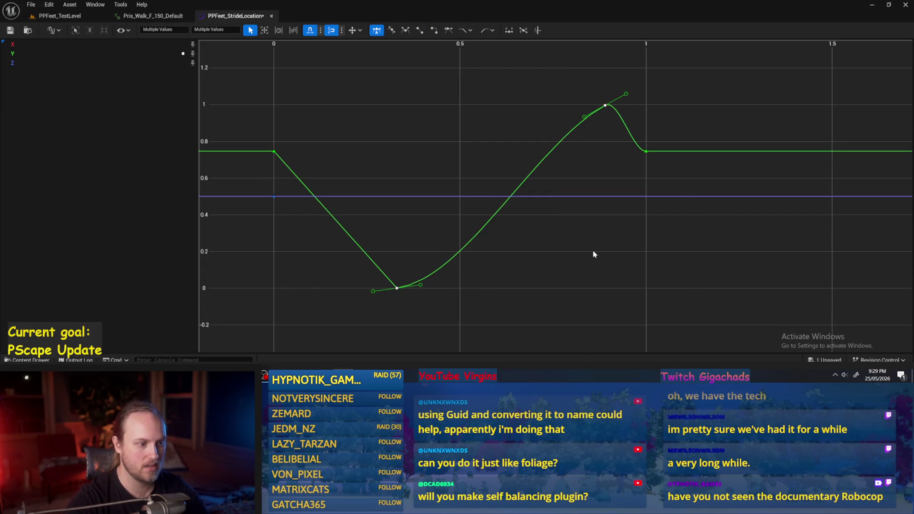
click(585, 245)
click(647, 152)
click(380, 147)
click(275, 152)
click(690, 129)
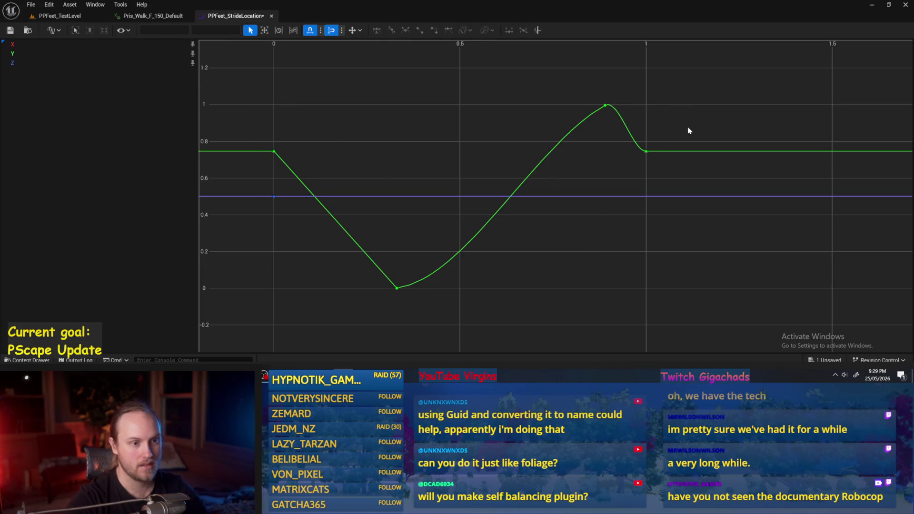
- Add another Y curve key at time 1.5
drag(650, 153, 563, 140)
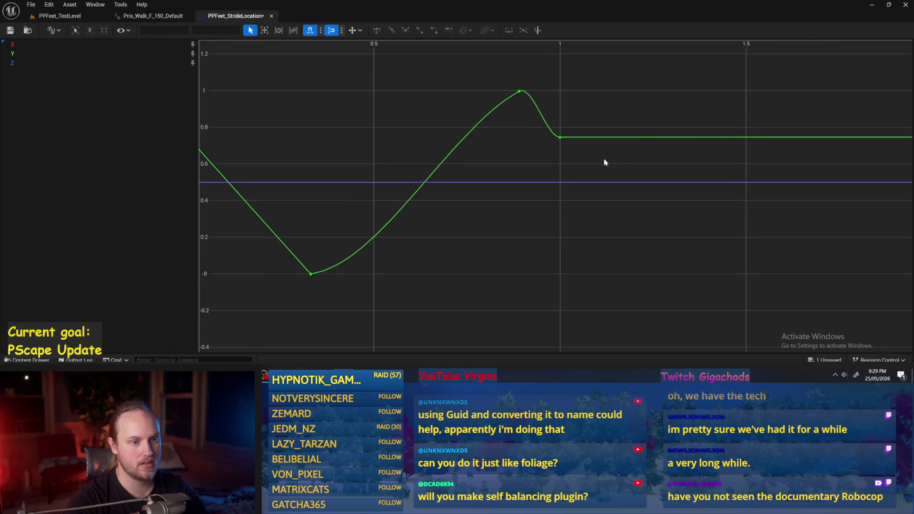
click(749, 141)
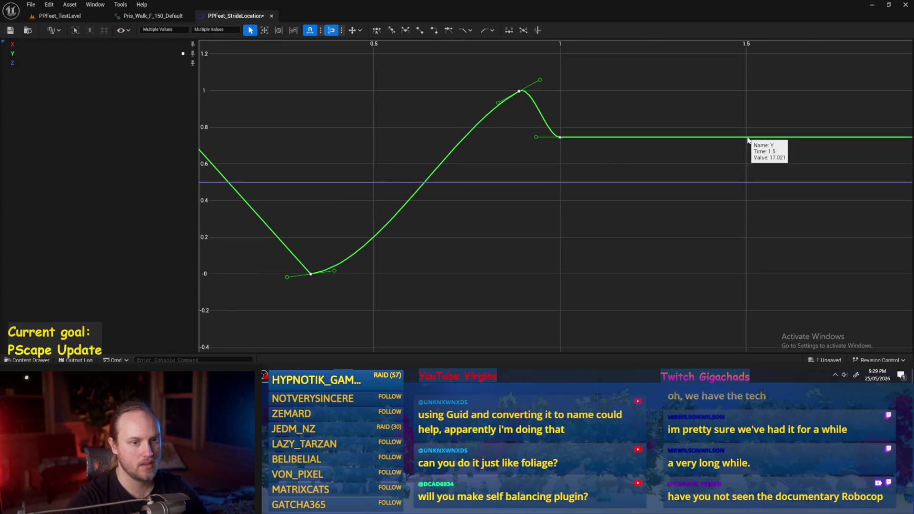
right_click(748, 140)
click(759, 164)
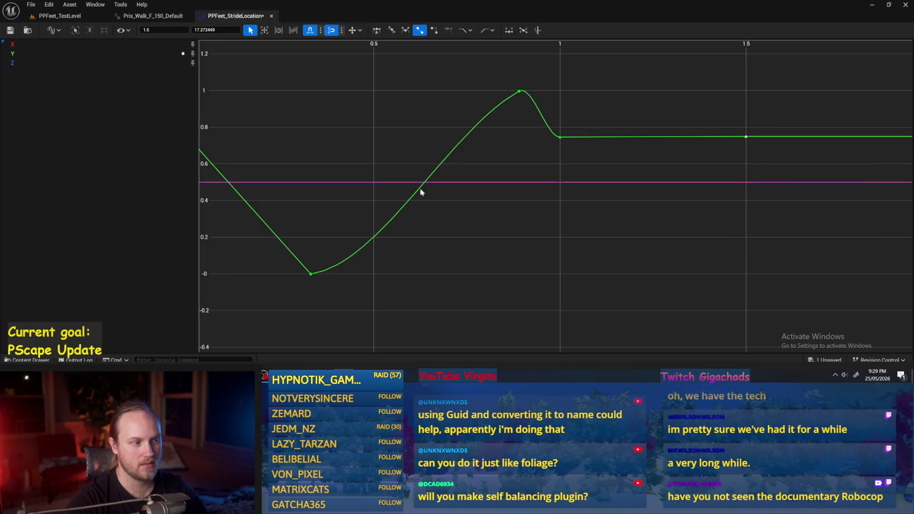
click(420, 265)
drag(693, 194, 603, 200)
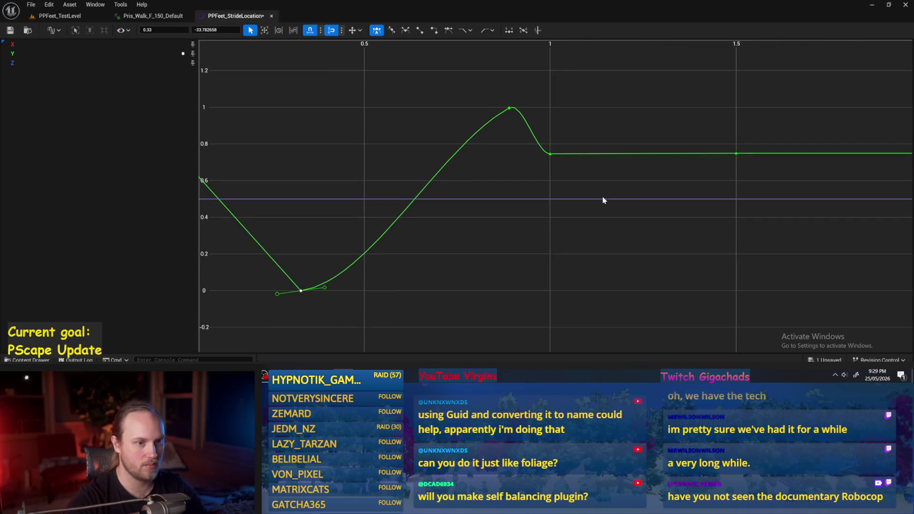
- Set the end key to value -33.782658 and move it to time 1.33
click(294, 31)
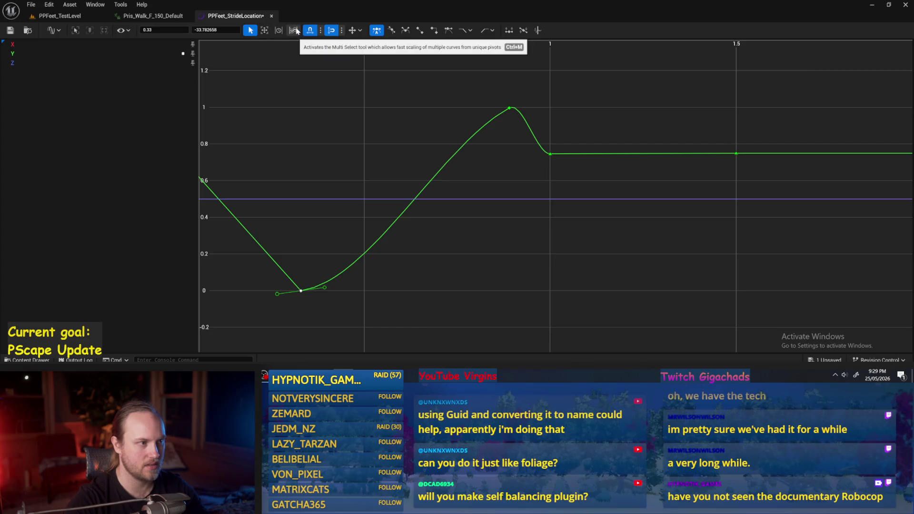
click(264, 30)
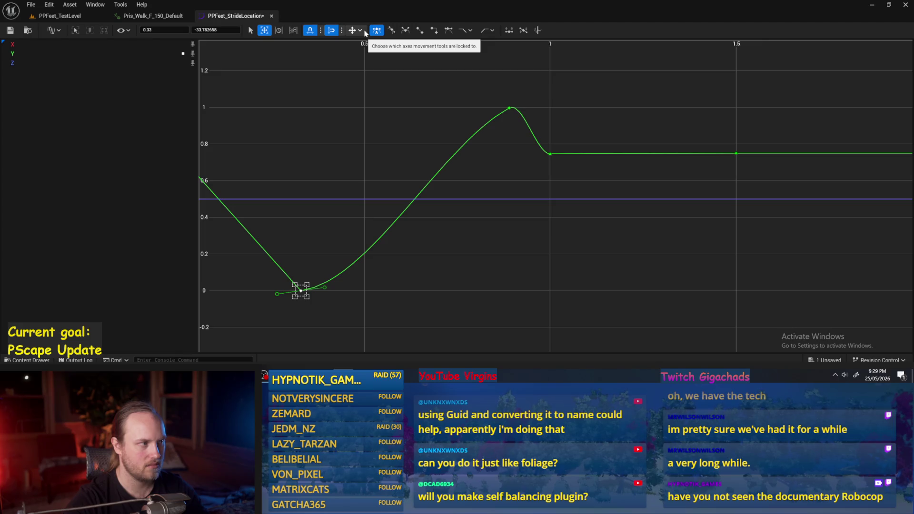
click(550, 154)
click(769, 147)
click(737, 153)
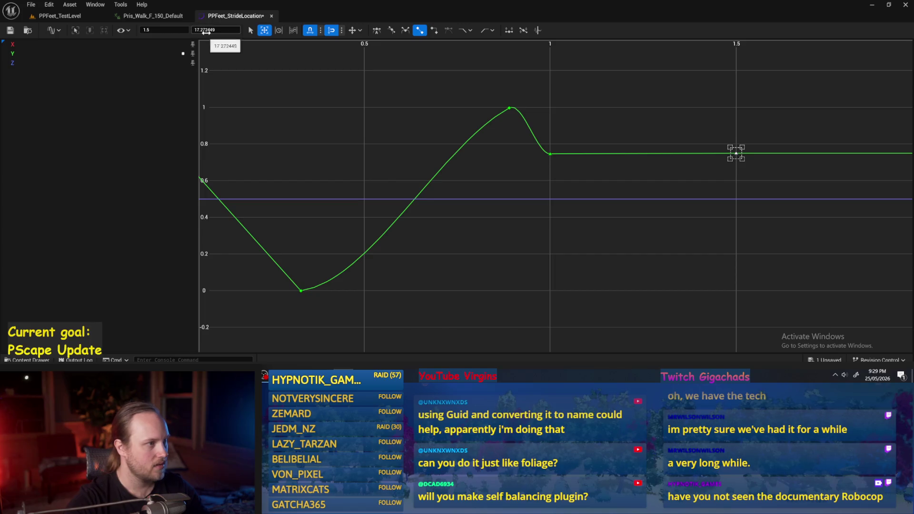
click(555, 210)
drag(332, 265, 259, 322)
click(737, 154)
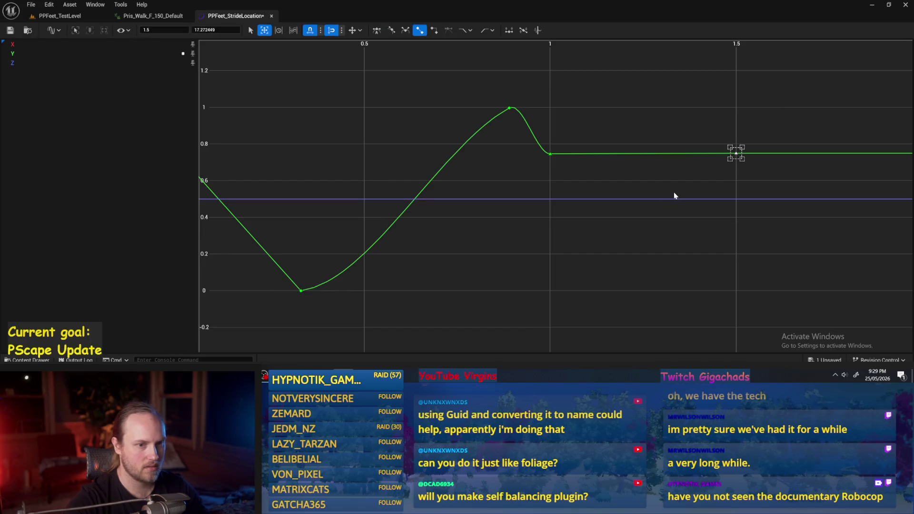
key(Return)
click(171, 29)
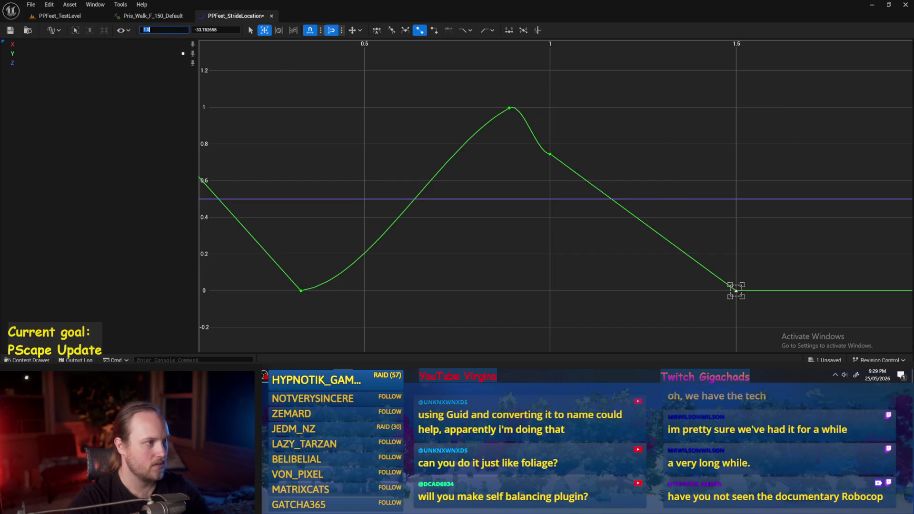
text(1.33)
key(Return)
- Try adjusting the peak key's tangents, undoing the unwanted edits
click(484, 256)
click(506, 102)
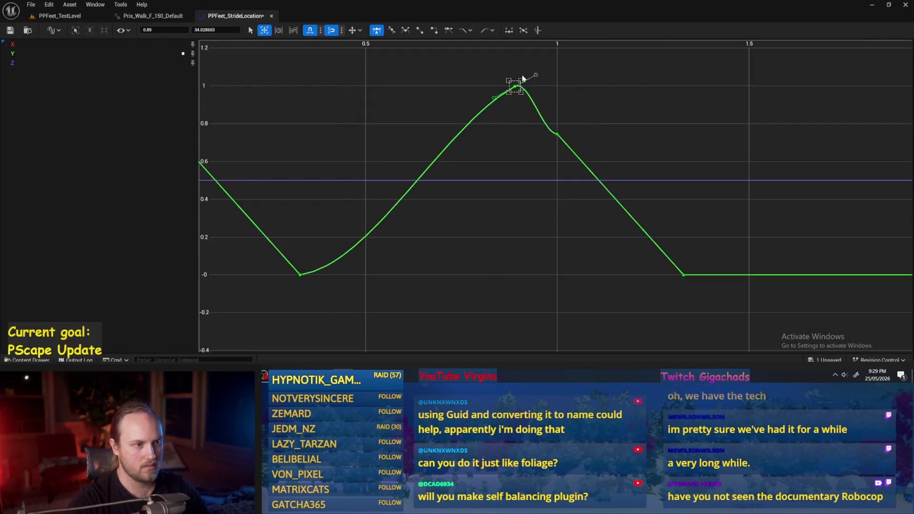
key(2)
key(ctrl+z)
key(ctrl+z)
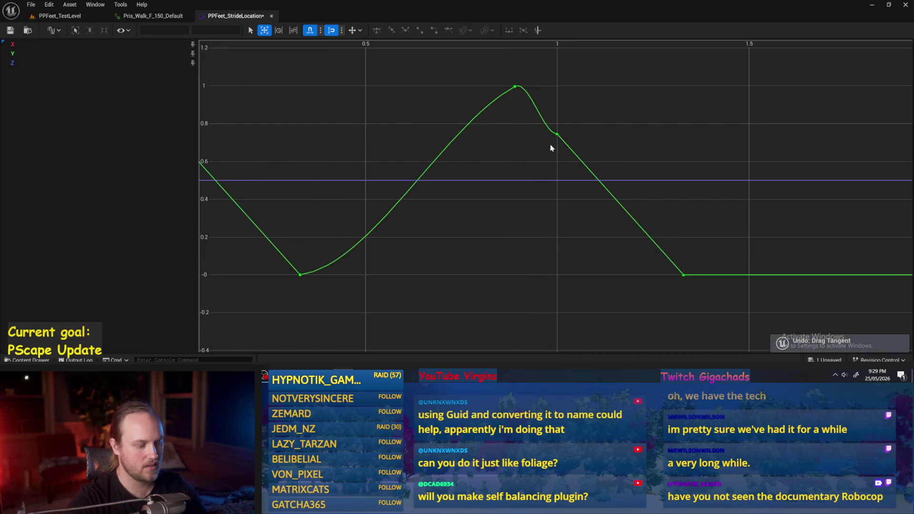
drag(612, 125, 730, 176)
key(f)
click(541, 107)
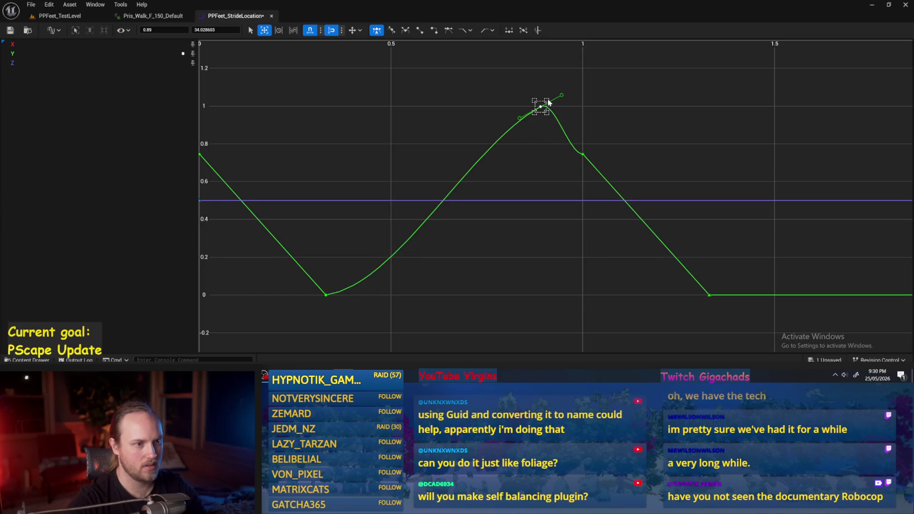
key(ctrl+z)
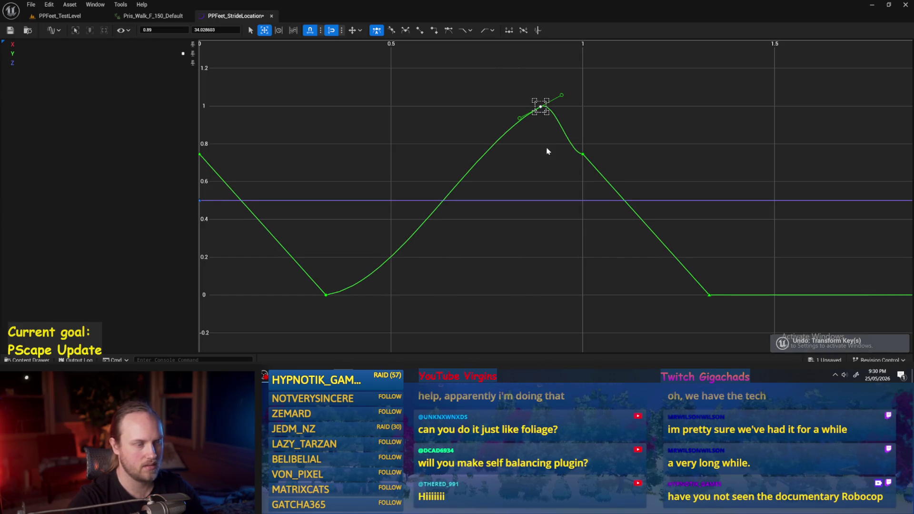
drag(562, 97, 565, 138)
key(ctrl+z)
key(ctrl+z)
key(ctrl+y)
- Inspect the options for the key just after the peak
click(583, 154)
right_click(583, 154)
click(476, 95)
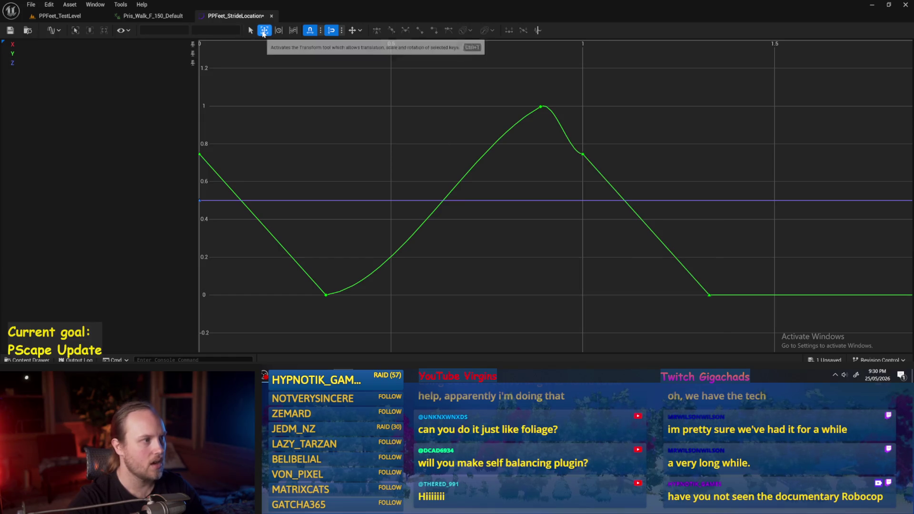
click(53, 30)
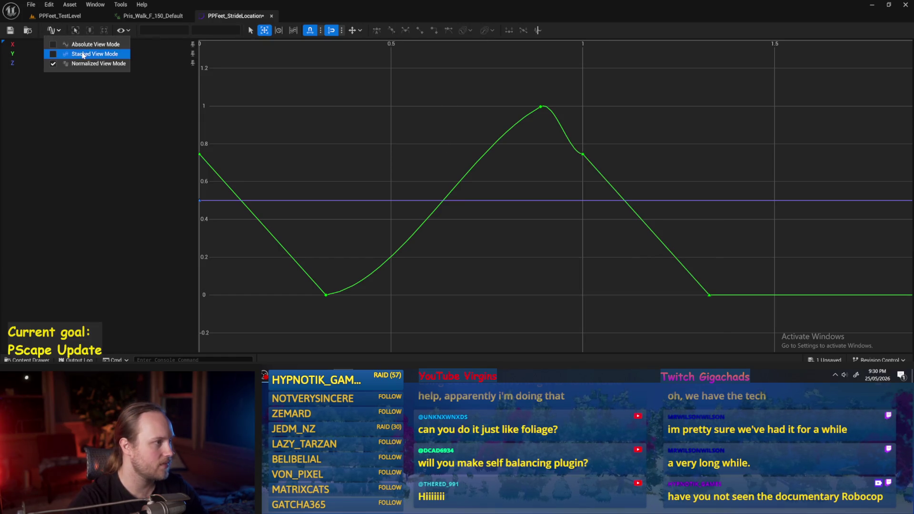
- Show actual curve values and give the peak and trough keys Auto tangents
click(83, 45)
scroll(634, 159, down, 5)
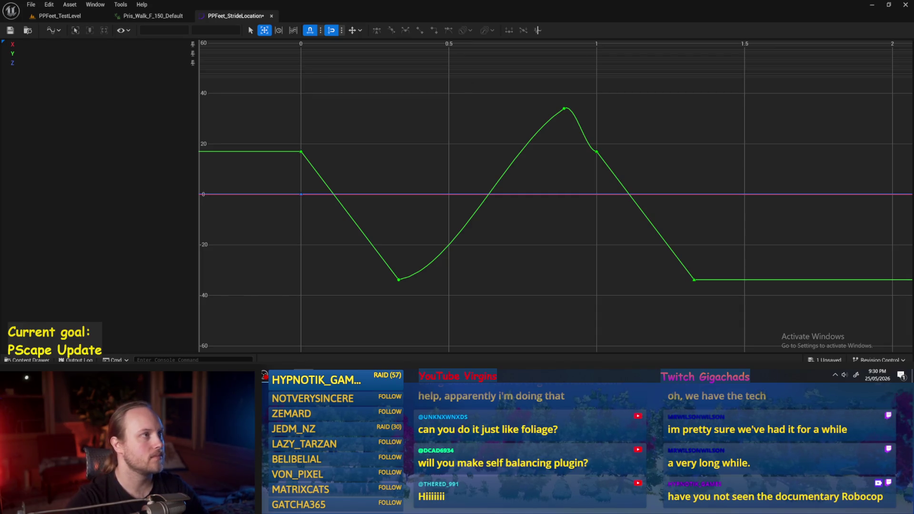
click(564, 109)
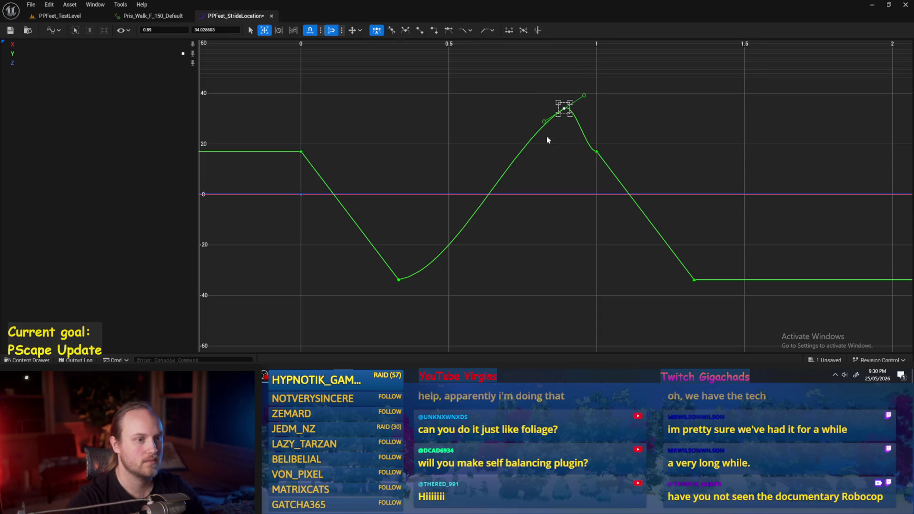
scroll(570, 114, up, 1)
shift+click(382, 295)
right_click(395, 295)
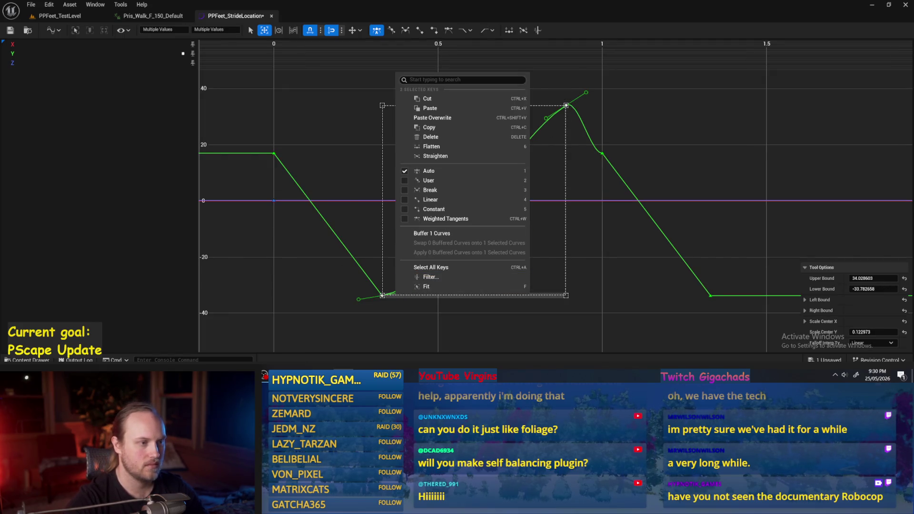
click(441, 173)
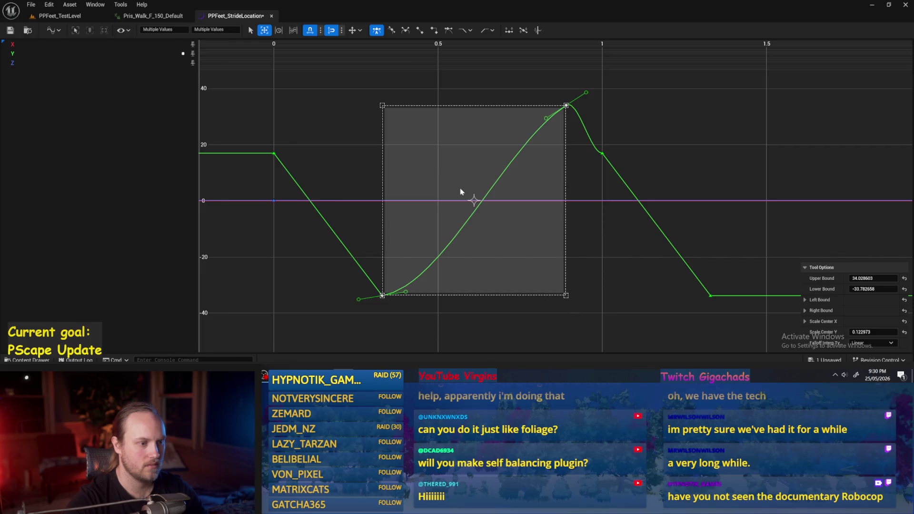
right_click(438, 205)
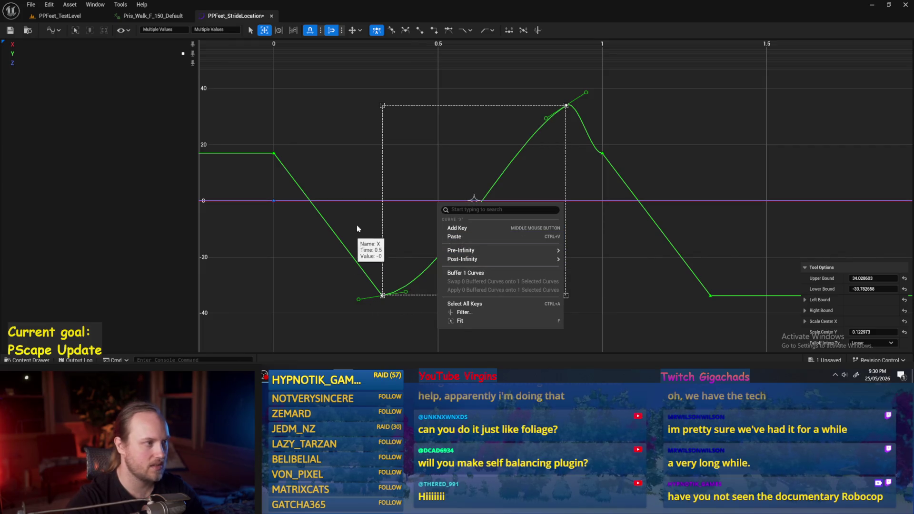
click(348, 188)
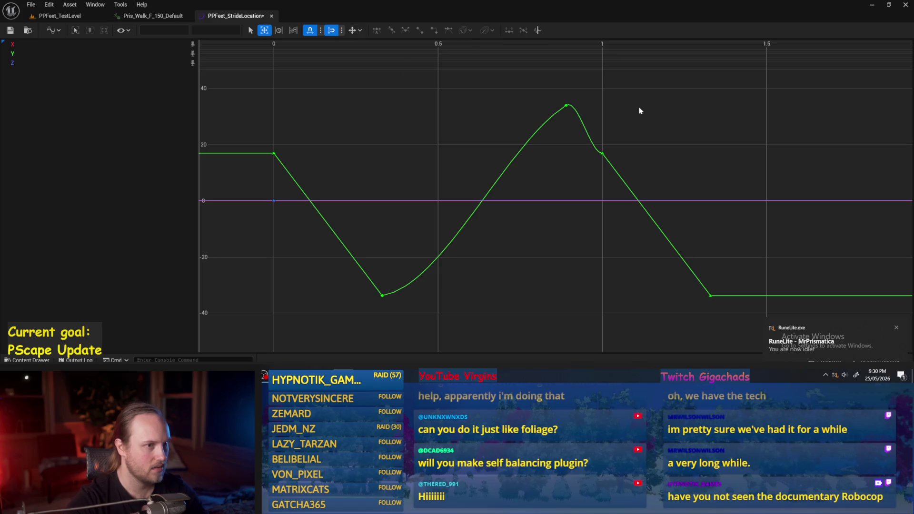
- Try User, then Linear, then return the peak and trough keys to Auto
click(566, 105)
shift+click(382, 295)
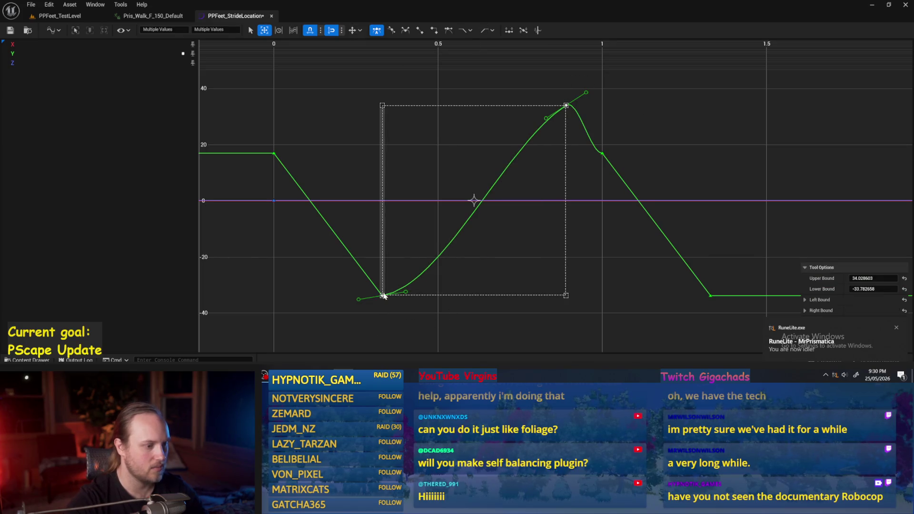
right_click(425, 241)
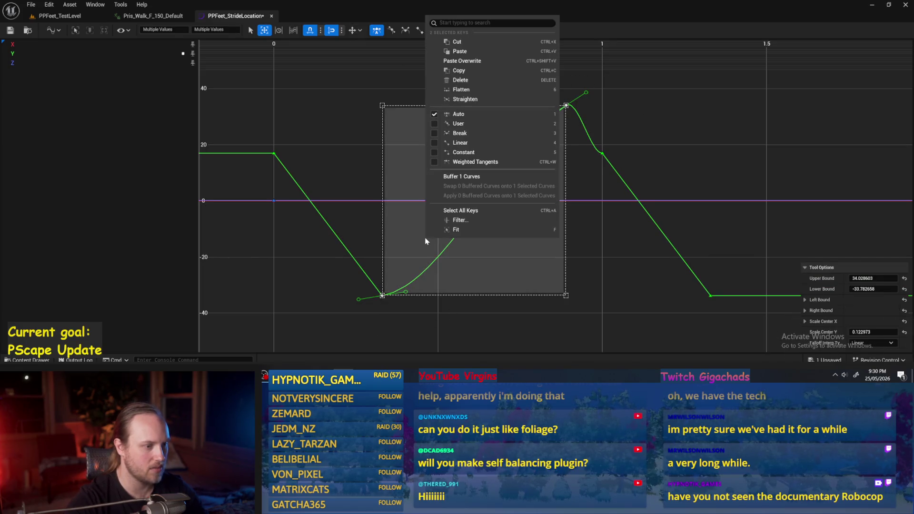
click(459, 123)
right_click(433, 214)
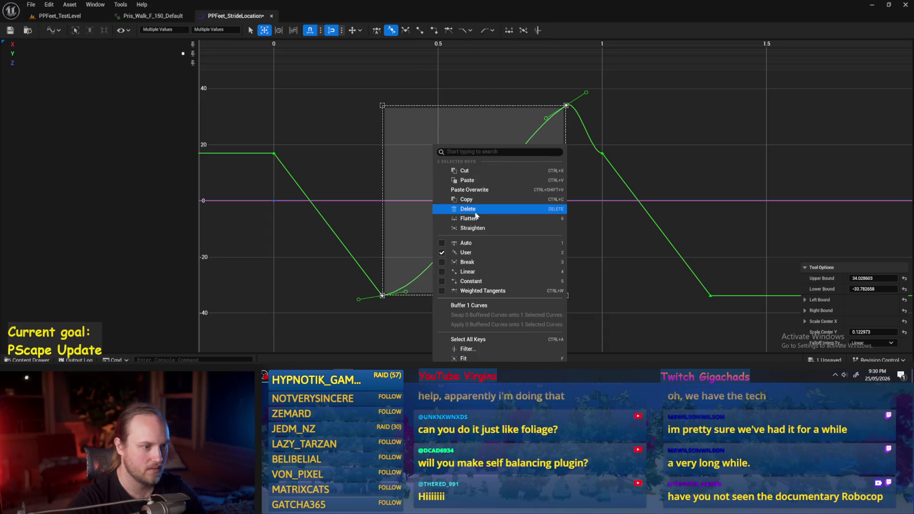
click(486, 271)
right_click(428, 204)
click(461, 243)
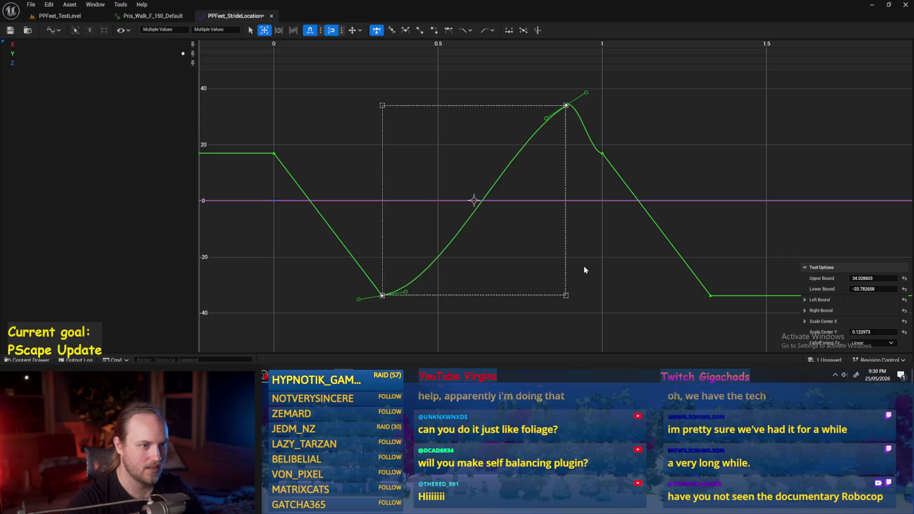
- Apply Auto tangents to the trough, peak and time-1.0 keys together
shift+click(602, 154)
right_click(561, 151)
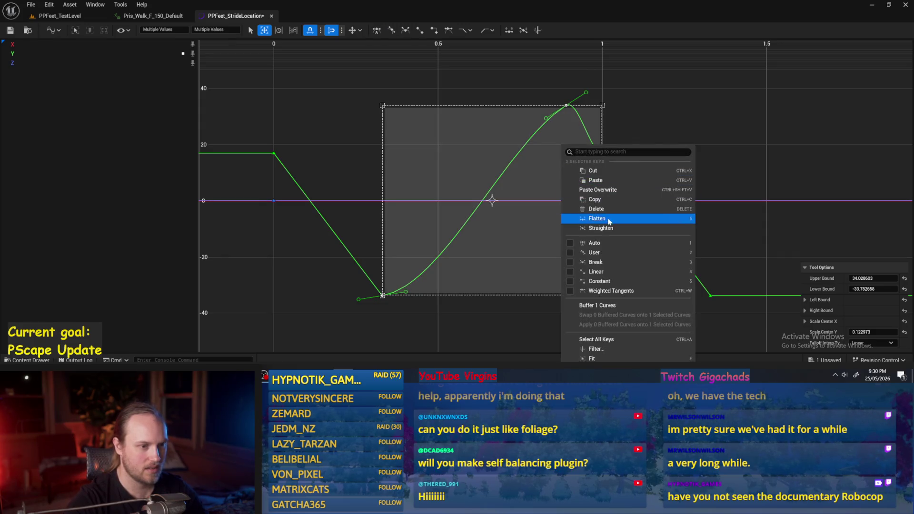
click(593, 243)
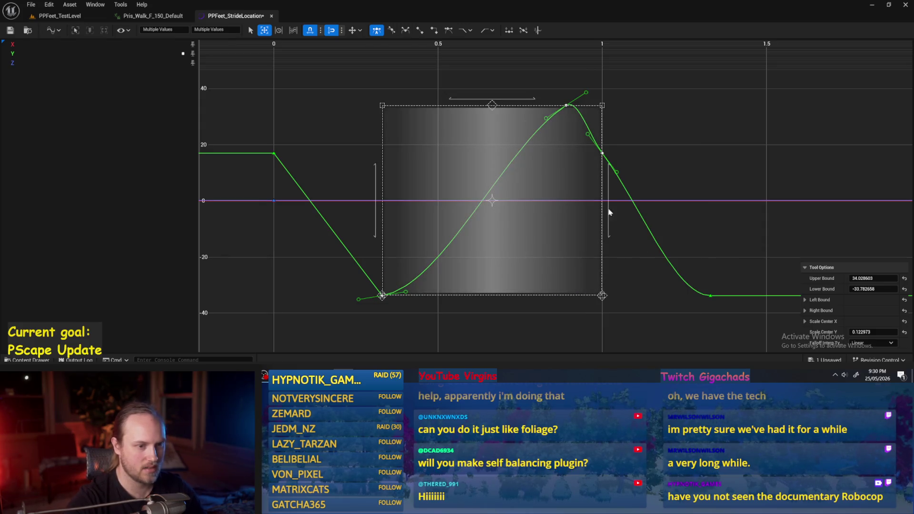
- Undo the Auto tangents on the three keys and flatten the peak key's tangent
key(ctrl+z)
click(709, 218)
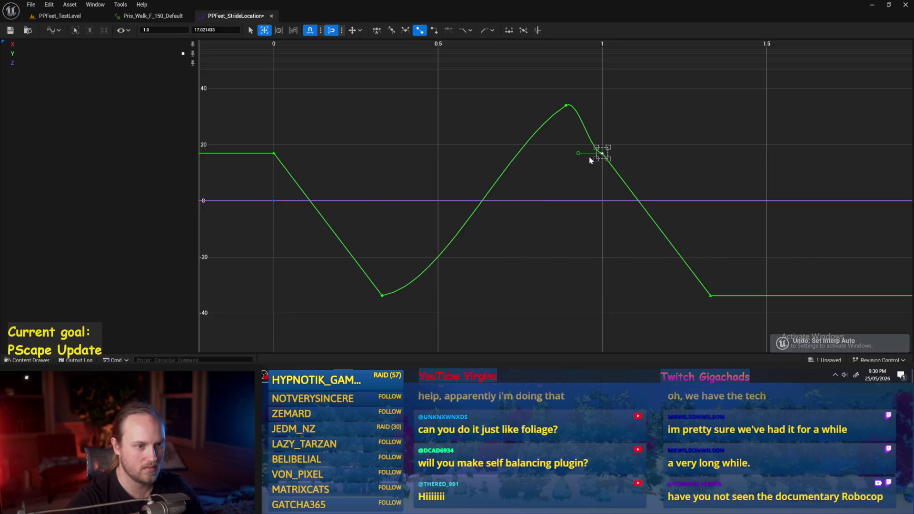
drag(580, 100, 541, 135)
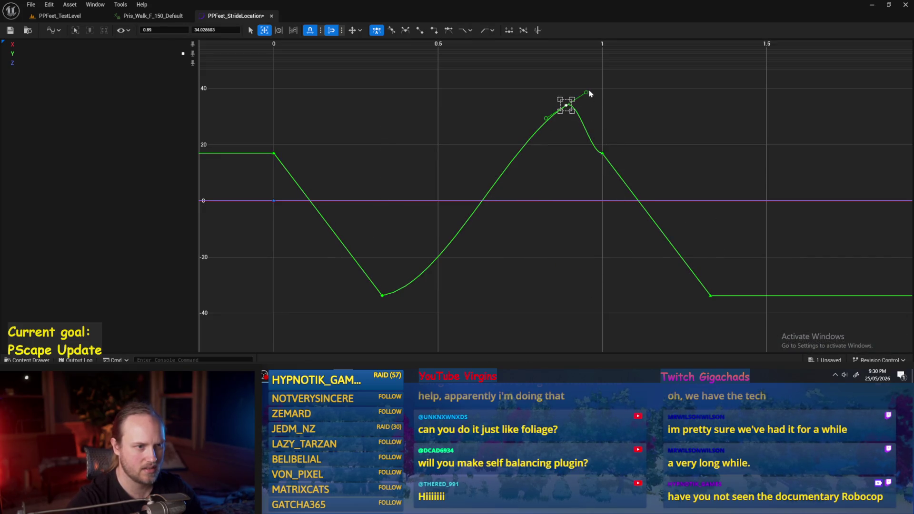
drag(589, 94, 590, 102)
mouse_move(615, 147)
mouse_down()
mouse_move(562, 201)
mouse_move(569, 163)
mouse_move(558, 87)
mouse_up()
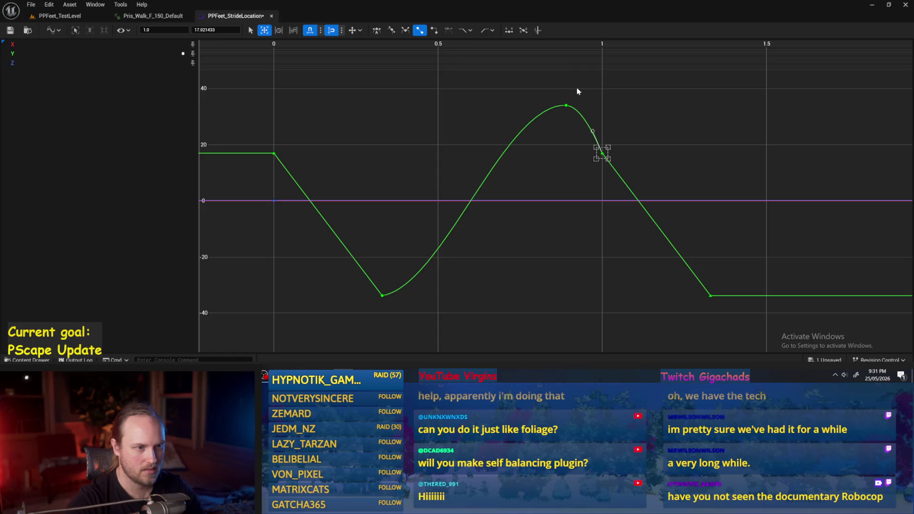
drag(577, 90, 546, 116)
mouse_move(649, 106)
mouse_down()
mouse_move(599, 159)
mouse_move(578, 115)
mouse_move(589, 106)
mouse_move(585, 119)
mouse_up()
click(567, 108)
key(1)
- Tilt the time-1.0 key's tangent to ease the kink and round off the trough key's tangent
click(601, 154)
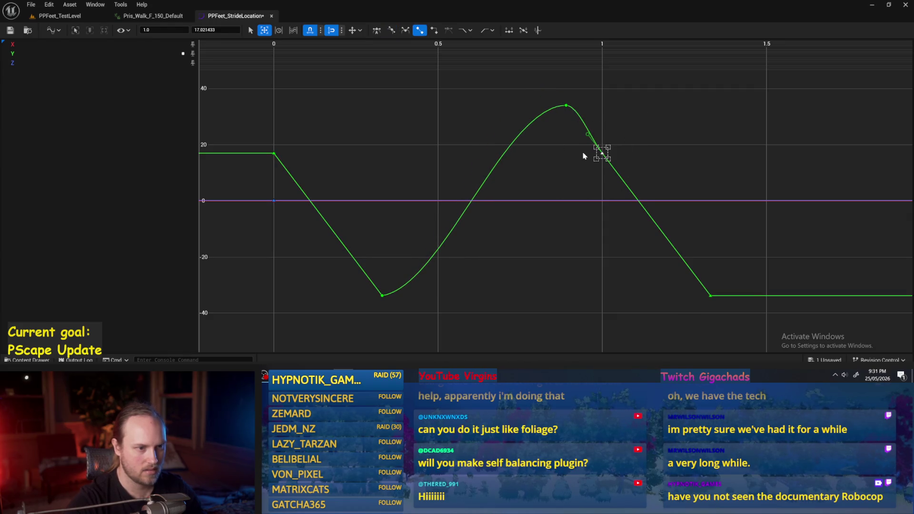
mouse_move(590, 123)
mouse_down()
mouse_move(567, 117)
mouse_move(577, 122)
mouse_up()
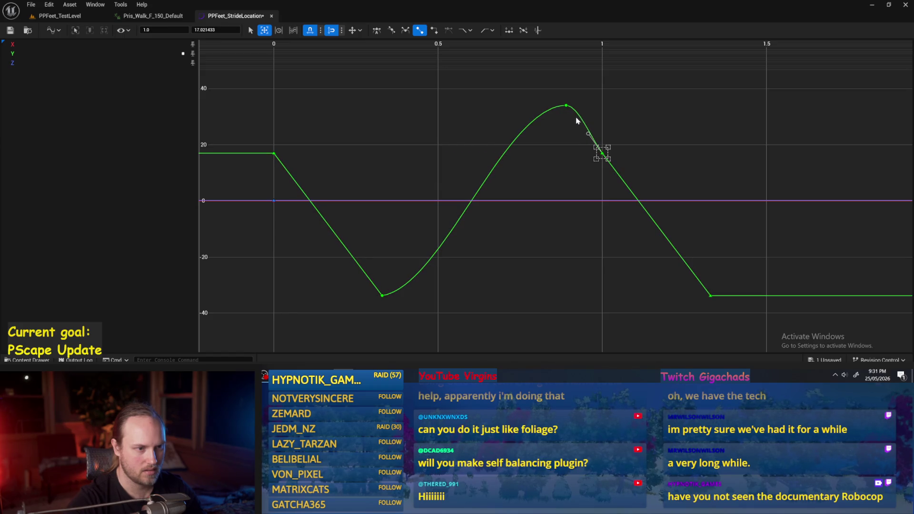
click(555, 141)
drag(407, 240, 540, 189)
click(516, 244)
drag(534, 238, 546, 270)
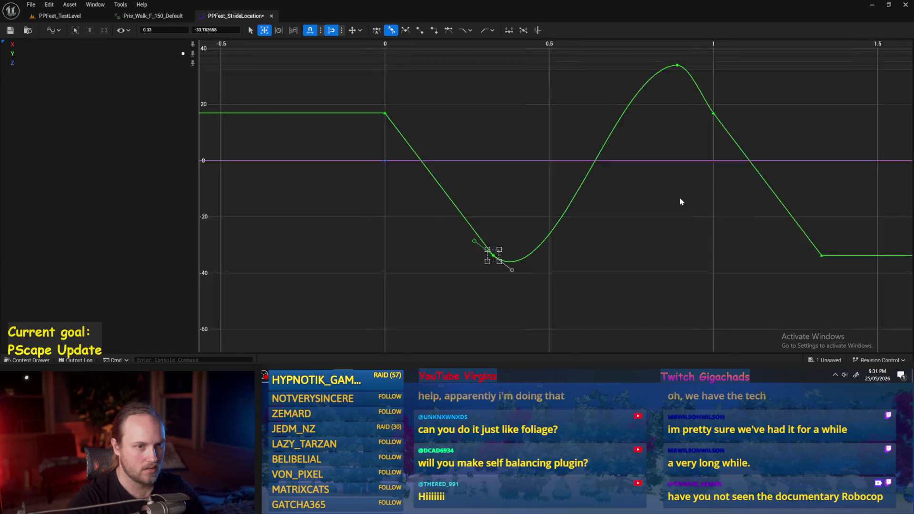
- Tilt the peak key's tangent slightly, then bring up the Pris_Walk_F_150_Default walk animation
click(626, 99)
drag(652, 99, 652, 103)
click(531, 200)
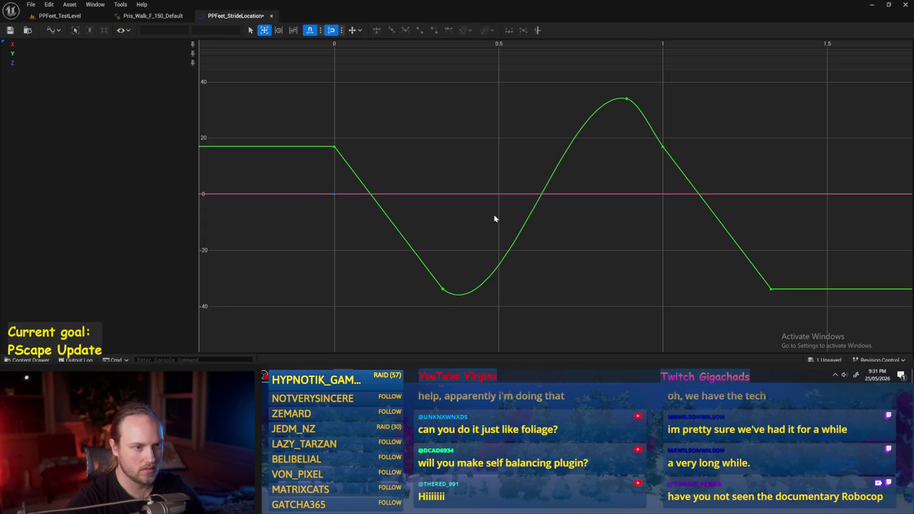
scroll(646, 247, down, 1)
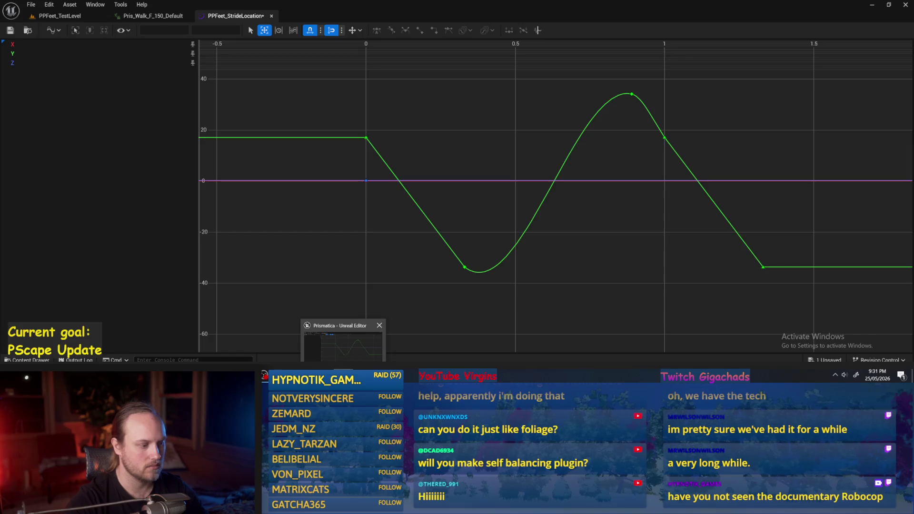
scroll(485, 150, up, 1)
scroll(518, 162, up, 1)
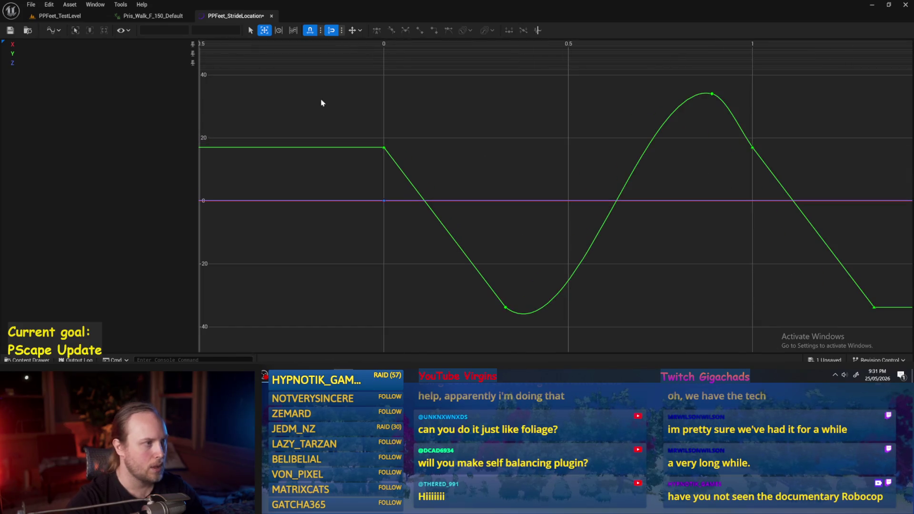
click(60, 16)
click(143, 15)
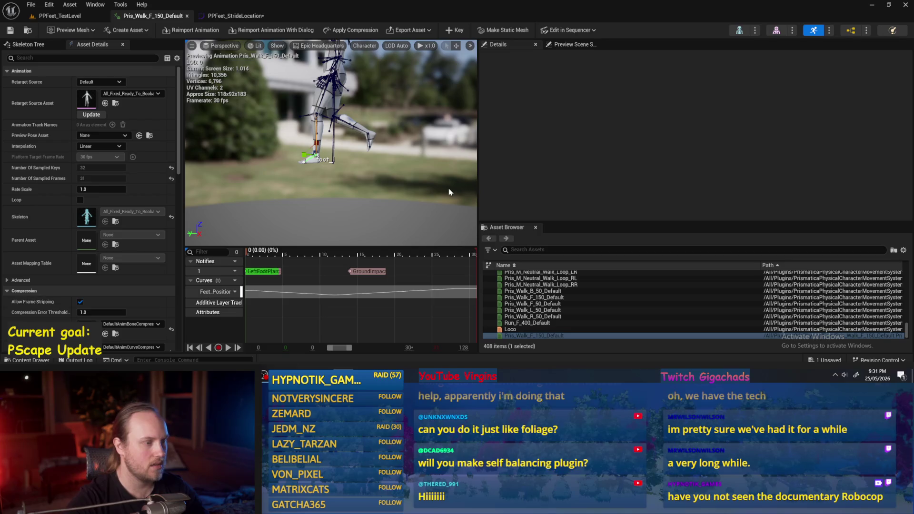
- Read the foot_l bone's world-space Z location (9.114806) at frame 0 and return to PPFeet_StrideLocation
mouse_move(365, 181)
mouse_down()
mouse_move(388, 215)
mouse_move(390, 197)
mouse_up()
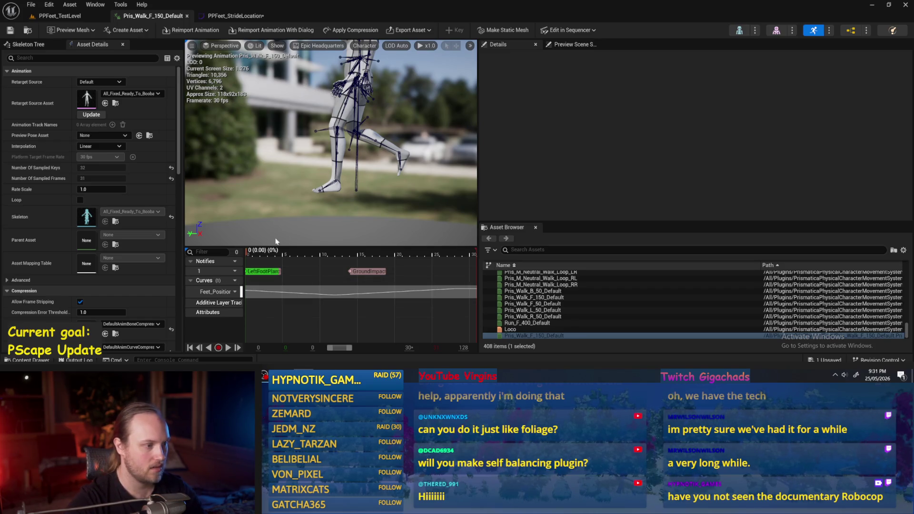
click(327, 187)
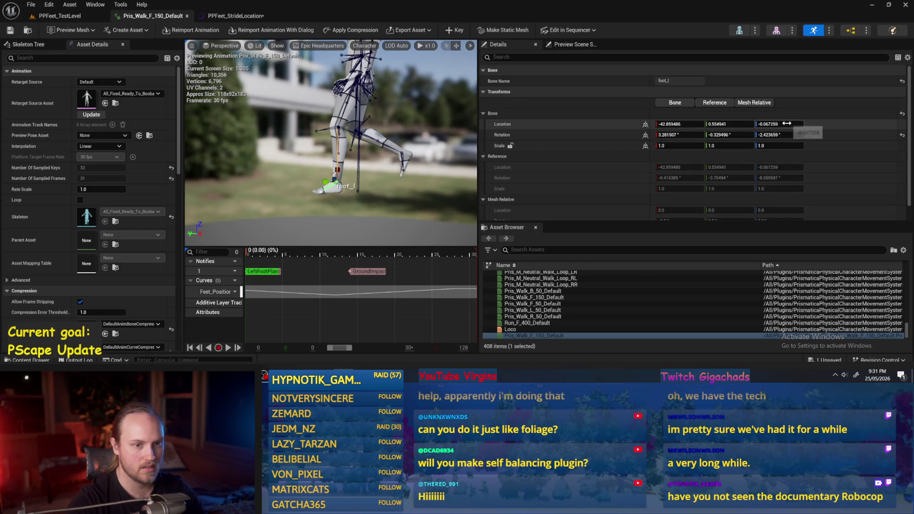
click(645, 125)
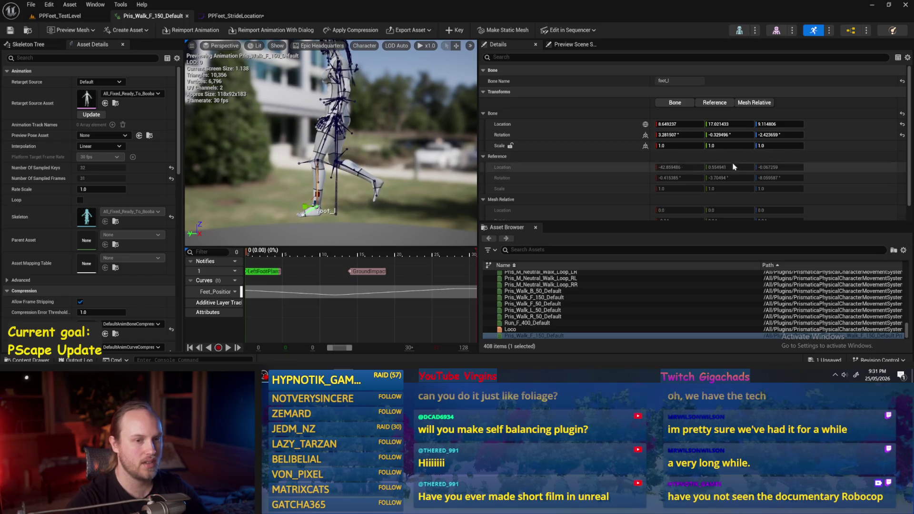
click(767, 124)
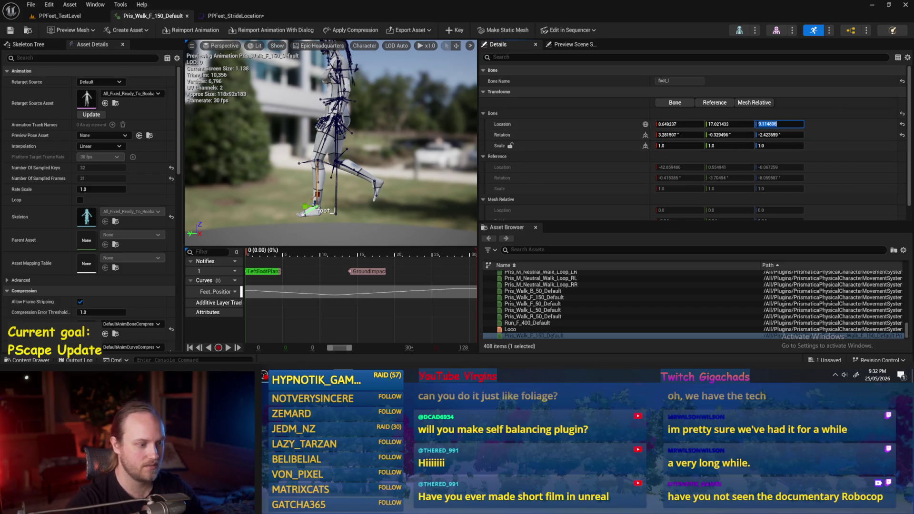
key(Return)
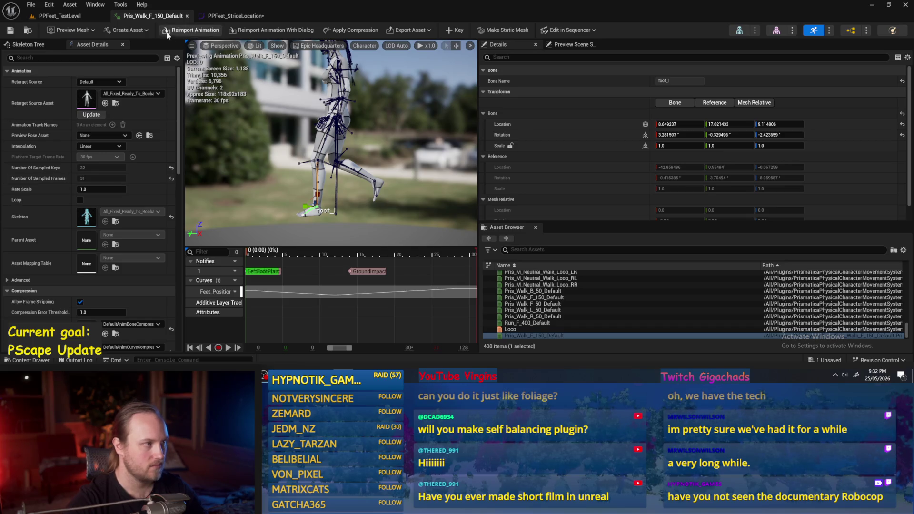
click(239, 18)
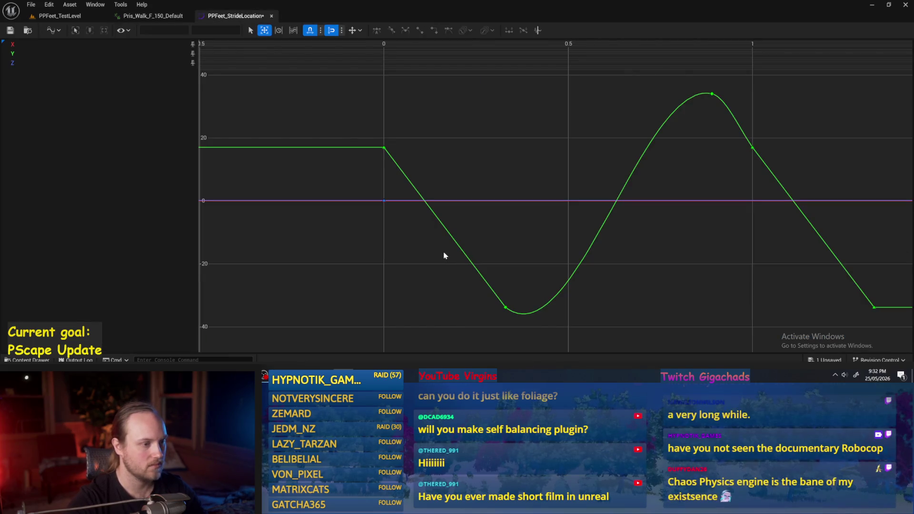
- Give the Z curve's time-0 key the value 9.114806
click(383, 200)
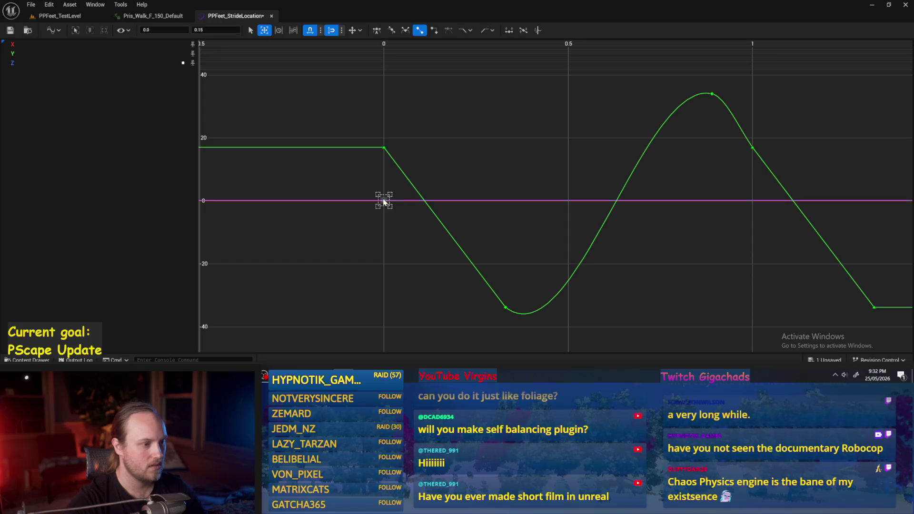
click(217, 30)
text(9)
key(Return)
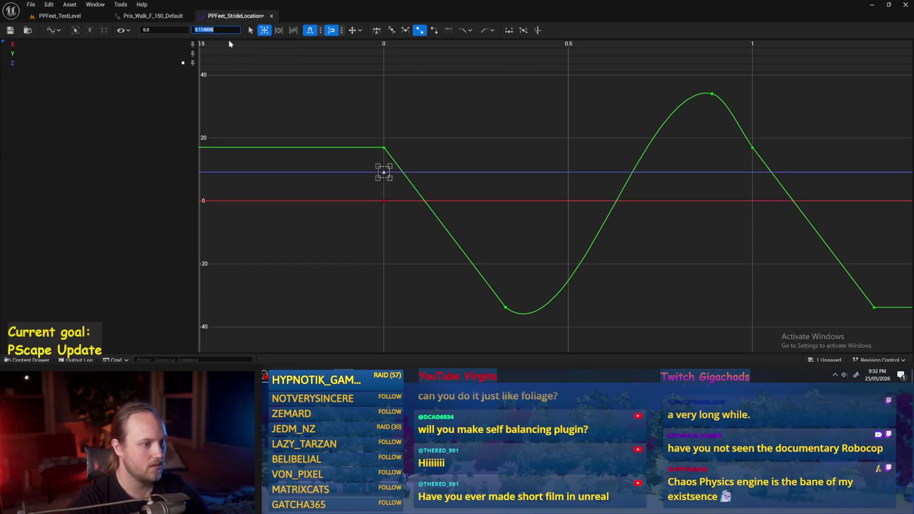
click(461, 155)
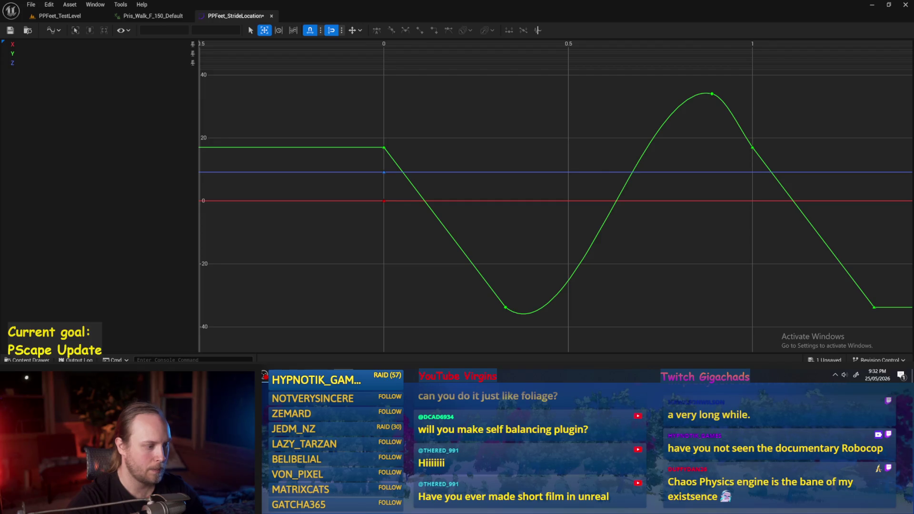
drag(464, 165, 435, 190)
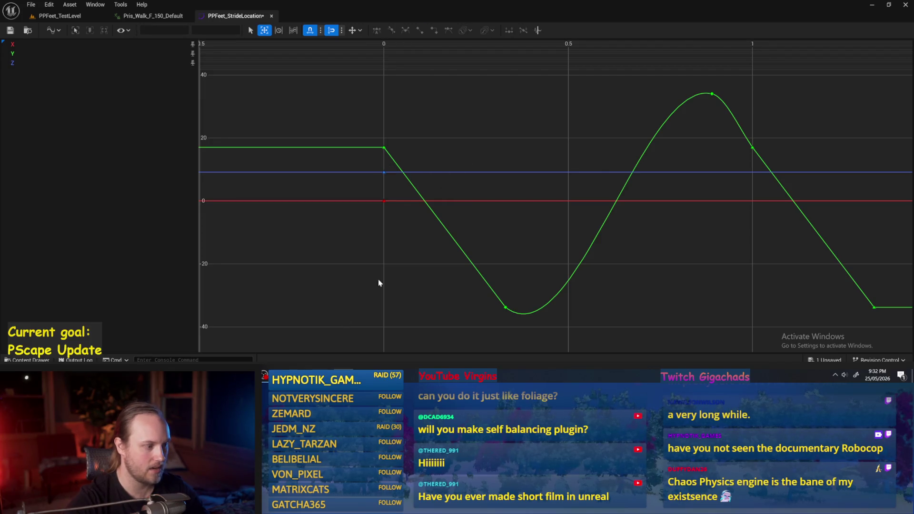